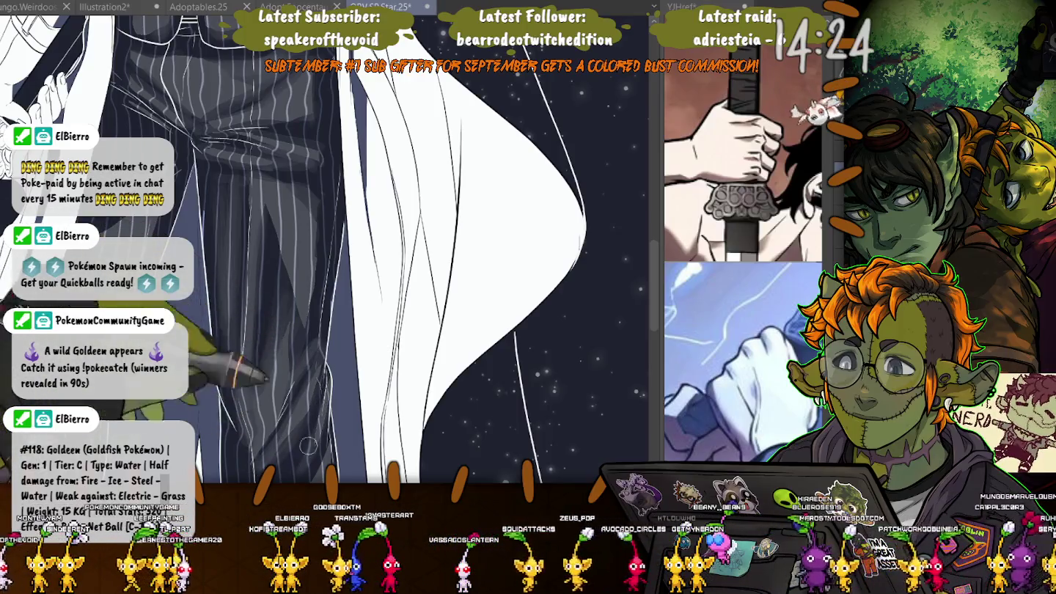
Paint darker fold shadows along the creases of both pinstripe trouser legs.
{"action": "left_click_drag", "start_coordinate": [268, 348], "coordinate": [360, 323]}
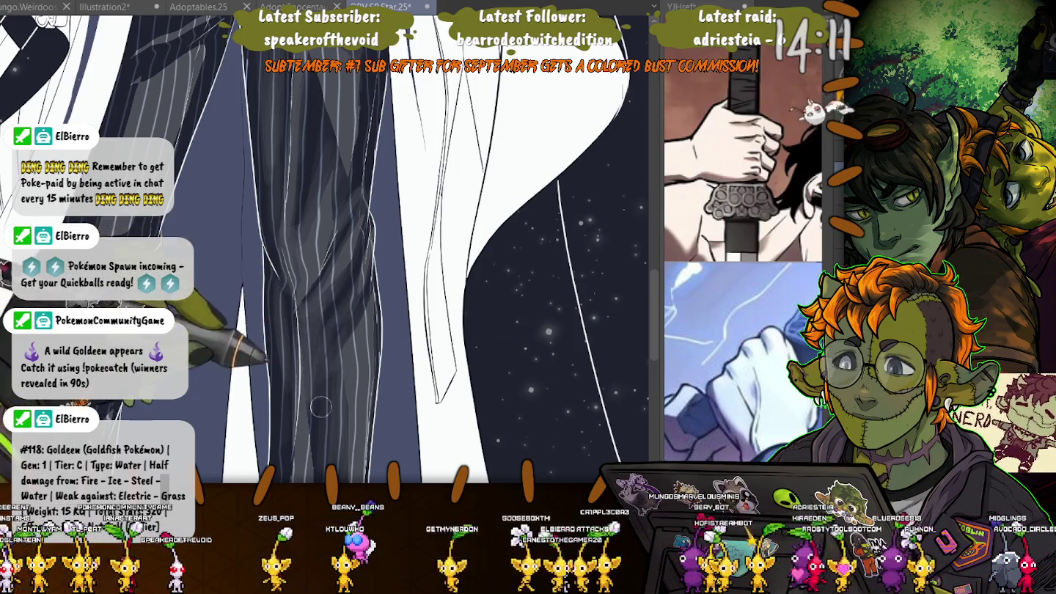
{"action": "left_click_drag", "start_coordinate": [320, 407], "coordinate": [295, 301]}
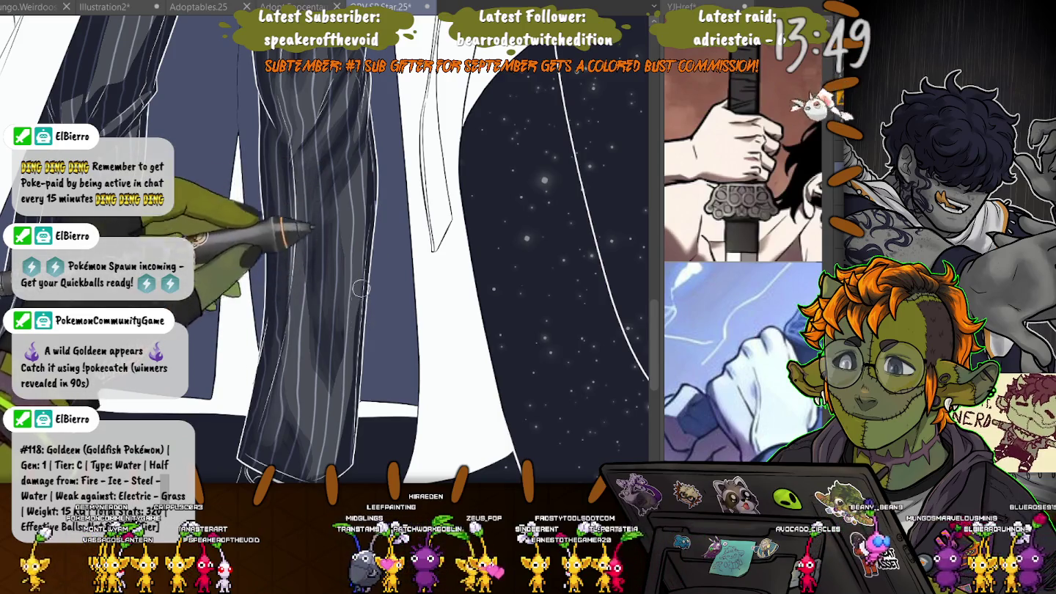
{"action": "left_click_drag", "start_coordinate": [353, 88], "coordinate": [370, 275]}
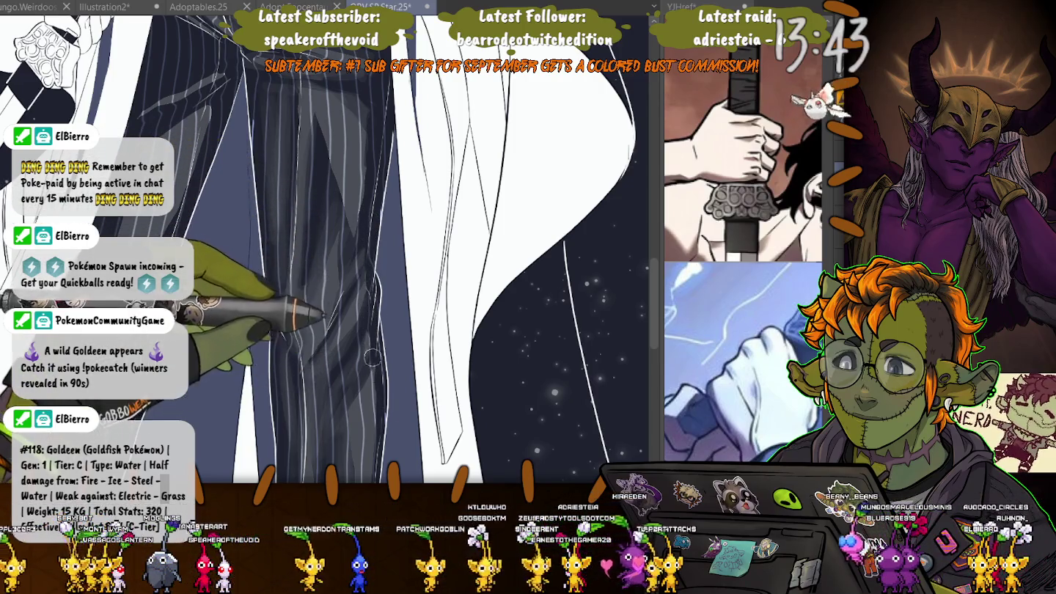
{"action": "left_click_drag", "start_coordinate": [375, 360], "coordinate": [317, 221]}
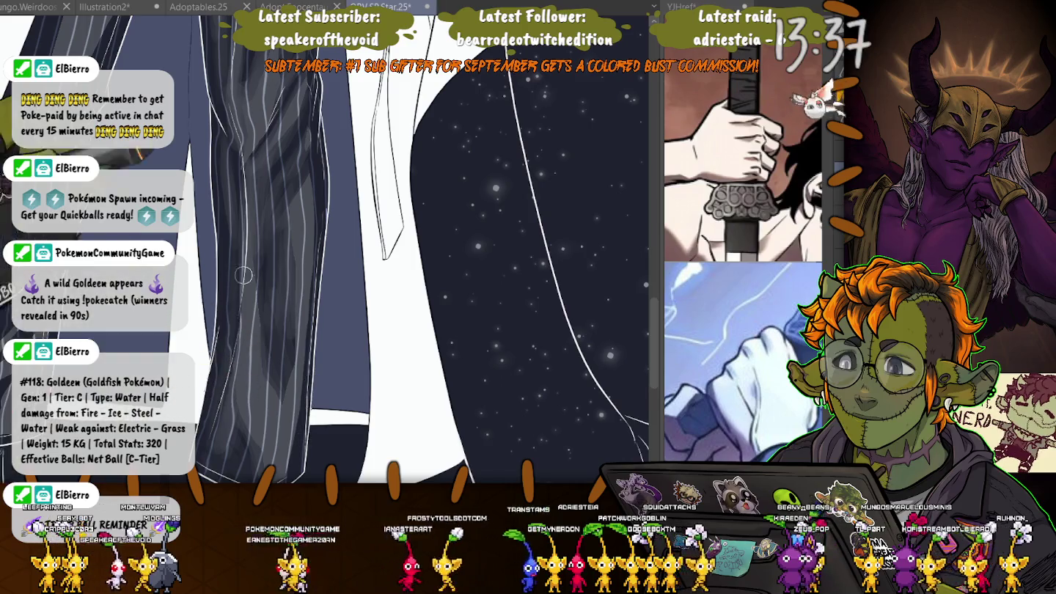
{"action": "left_click_drag", "start_coordinate": [305, 264], "coordinate": [336, 299]}
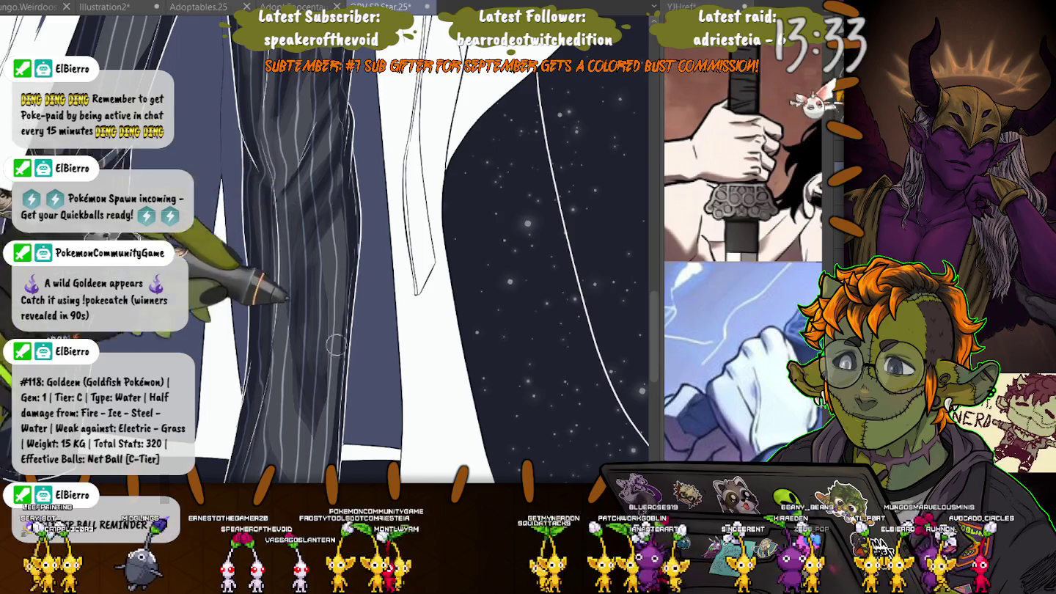
{"action": "left_click_drag", "start_coordinate": [338, 198], "coordinate": [398, 175]}
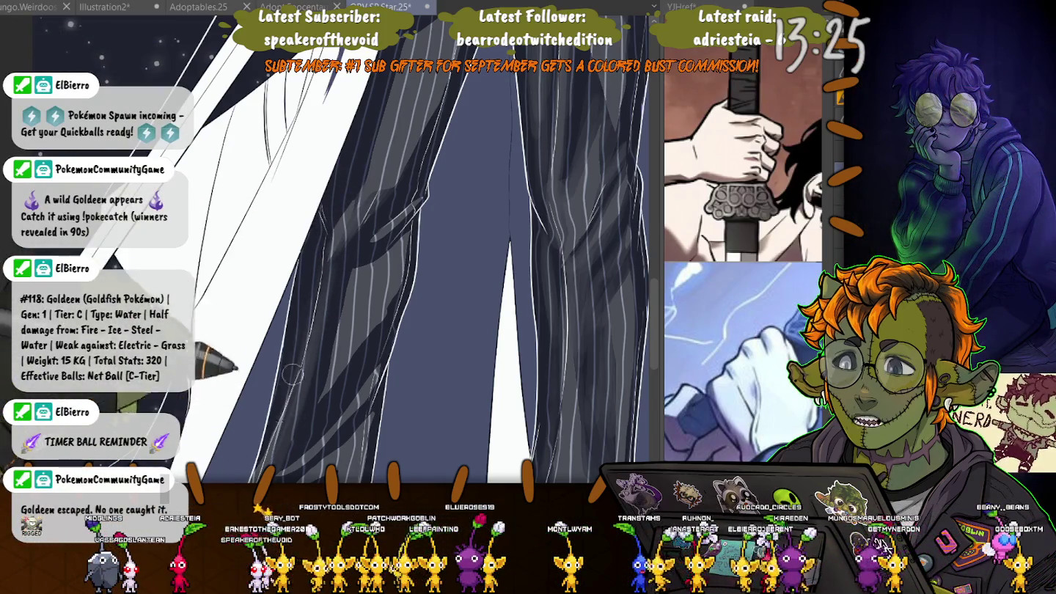
Brush fold shadows on the pinstripe trousers from the hems above the shoes up to the crotch and upper thighs.
{"action": "scroll", "coordinate": [306, 217], "scroll_direction": "down", "scroll_amount": 5}
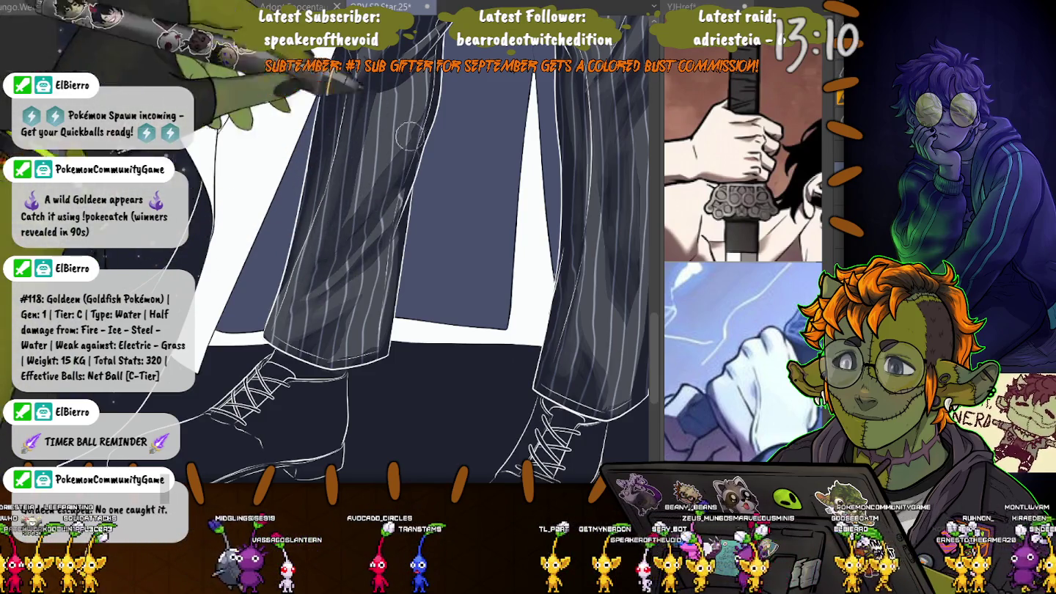
{"action": "left_click_drag", "start_coordinate": [332, 129], "coordinate": [432, 273]}
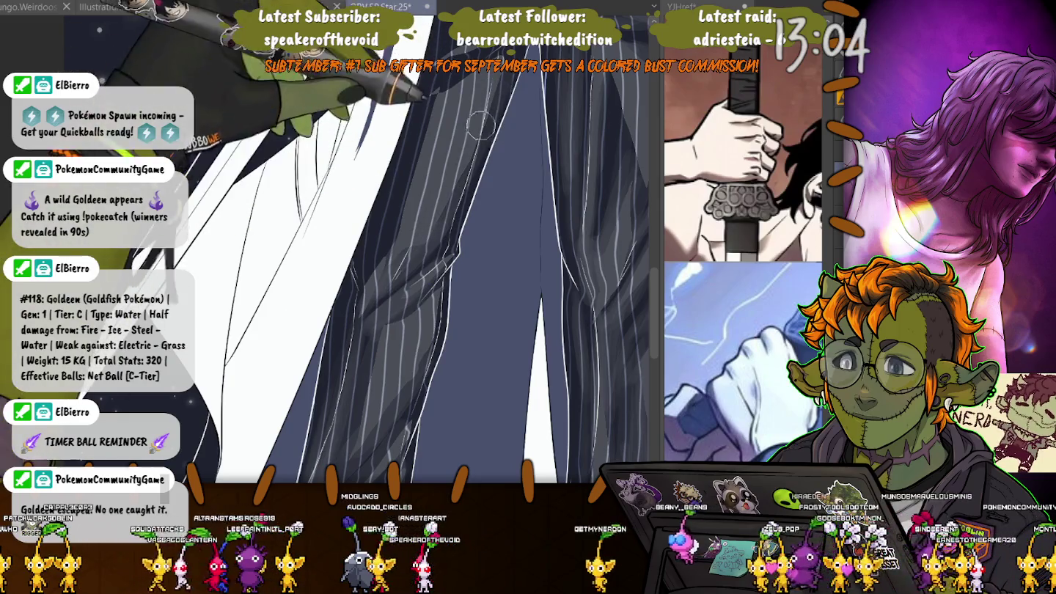
{"action": "left_click_drag", "start_coordinate": [426, 239], "coordinate": [407, 326]}
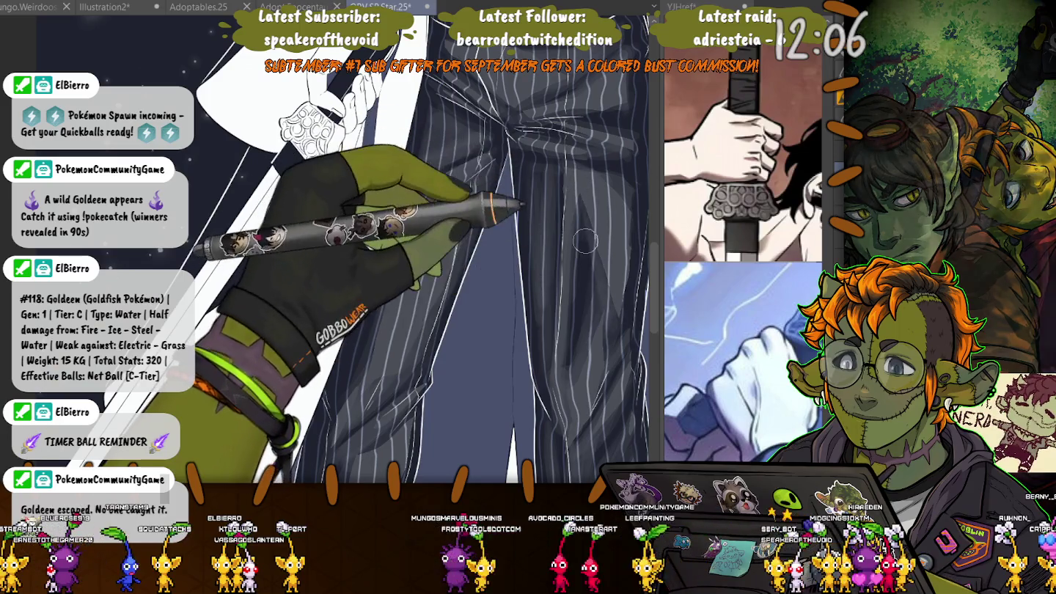
{"action": "left_click_drag", "start_coordinate": [585, 241], "coordinate": [423, 217]}
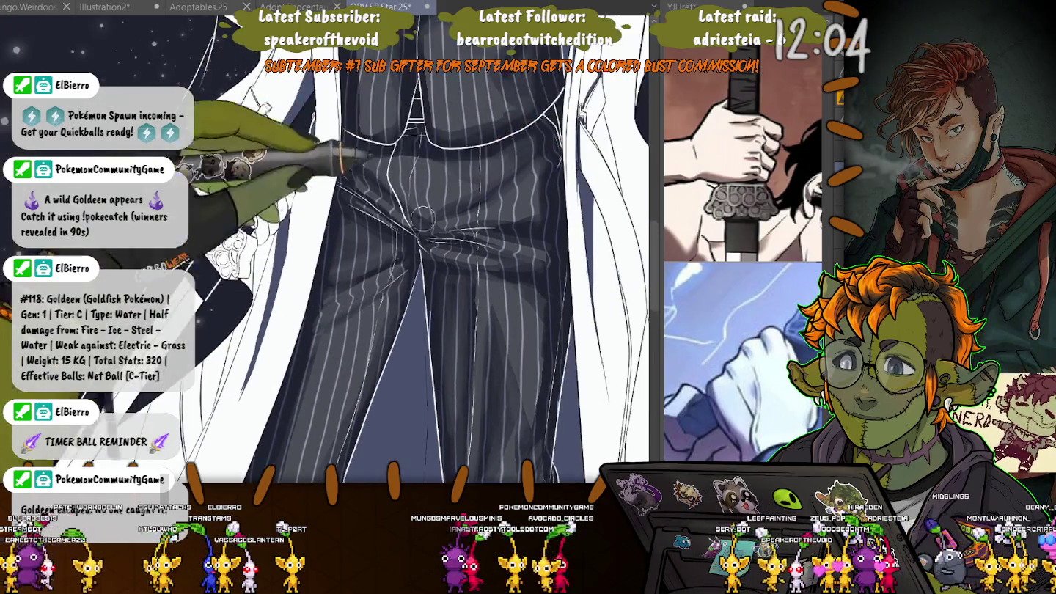
{"action": "scroll", "coordinate": [420, 215], "scroll_direction": "down", "scroll_amount": 2}
{"action": "scroll", "coordinate": [421, 215], "scroll_direction": "down", "scroll_amount": 2}
{"action": "scroll", "coordinate": [420, 215], "scroll_direction": "down", "scroll_amount": 2}
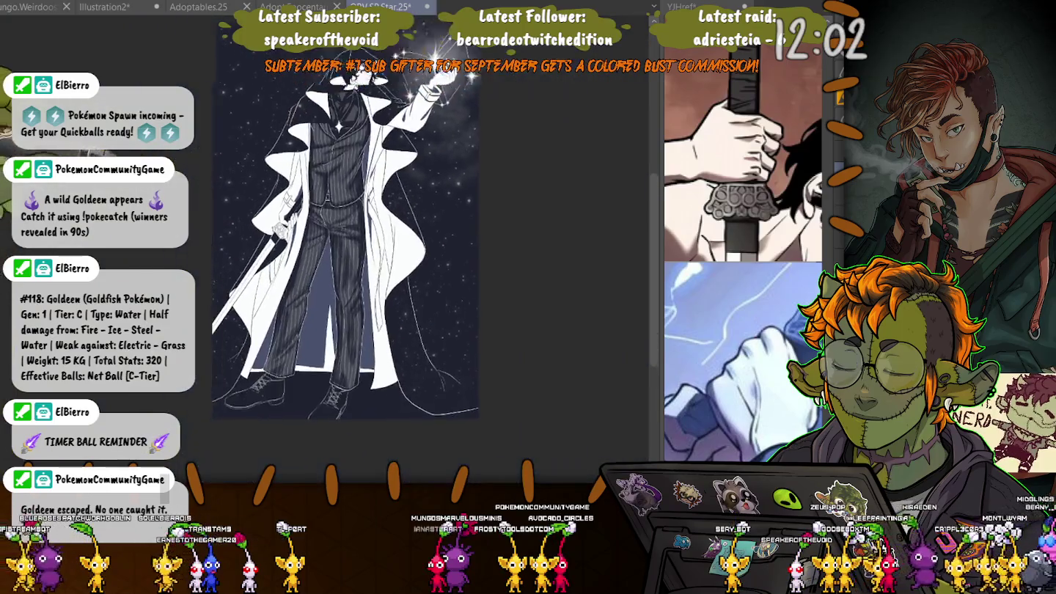
{"action": "left_click_drag", "start_coordinate": [181, 198], "coordinate": [265, 253]}
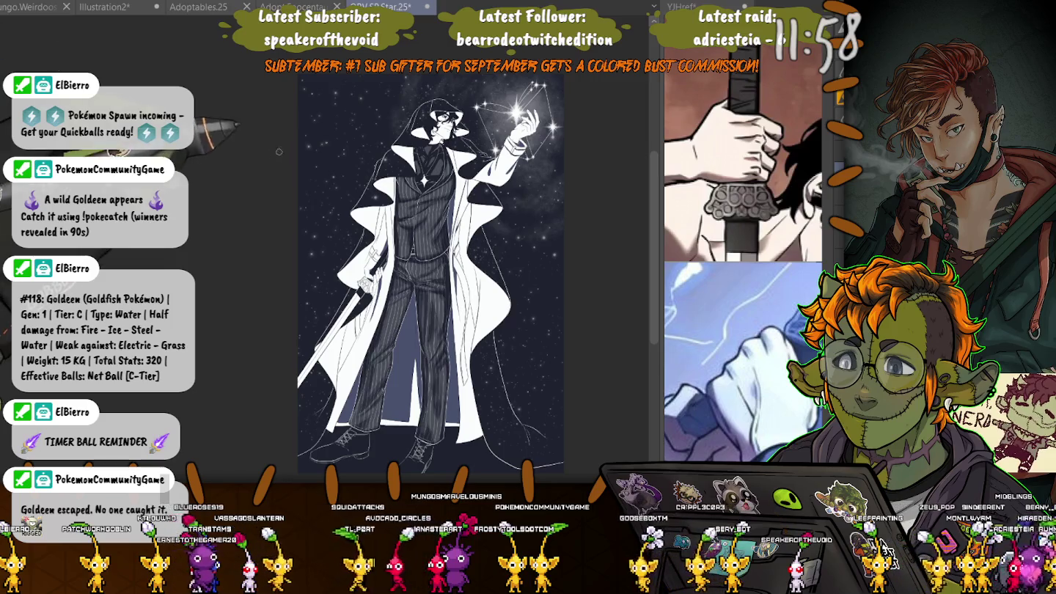
{"action": "scroll", "coordinate": [401, 246], "scroll_direction": "up", "scroll_amount": 5}
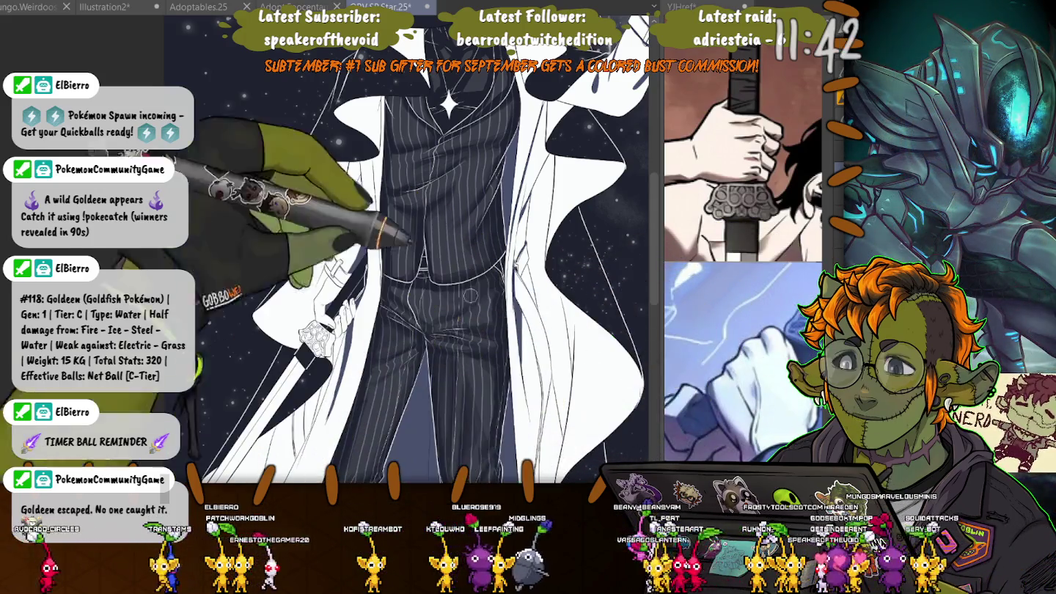
Start shading the torso, undoing the stray strokes on the hat brim and coat lapels.
{"action": "left_click_drag", "start_coordinate": [242, 117], "coordinate": [233, 144]}
{"action": "scroll", "coordinate": [518, 190], "scroll_direction": "up", "scroll_amount": 3}
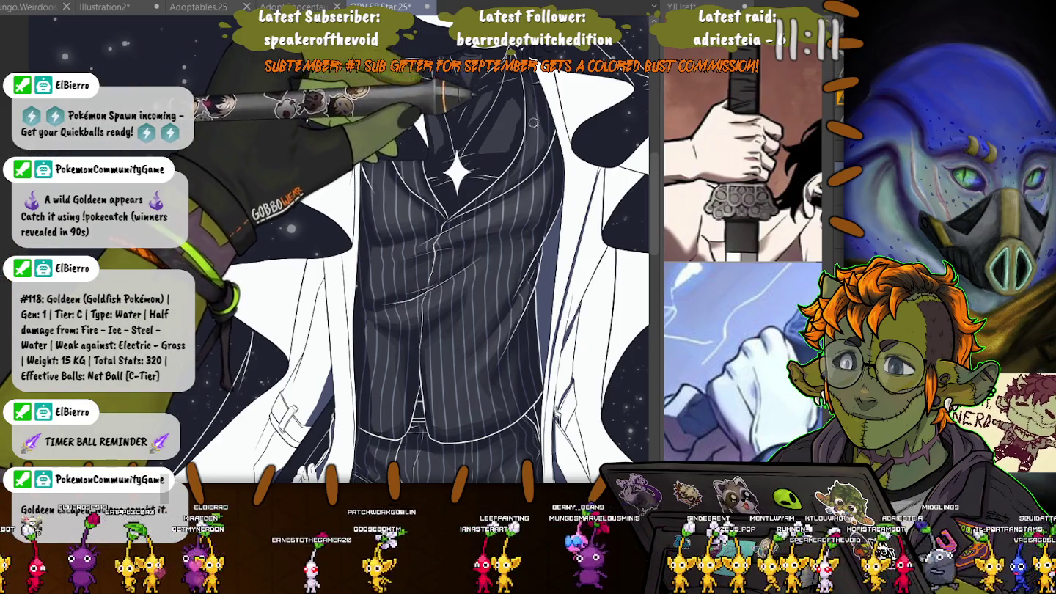
{"action": "key", "text": "ctrl+z"}
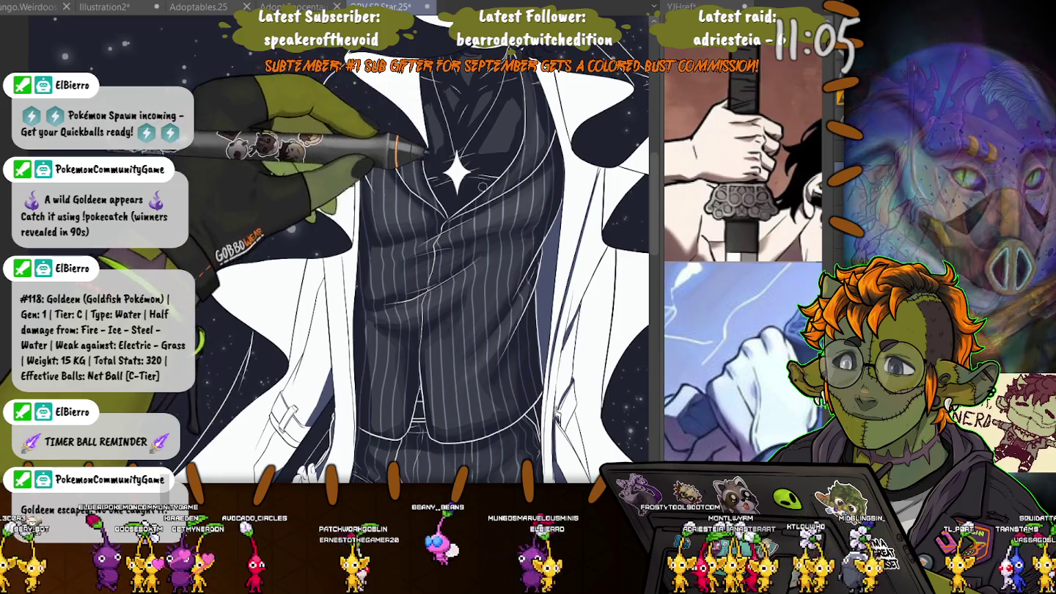
{"action": "key", "text": "ctrl+z"}
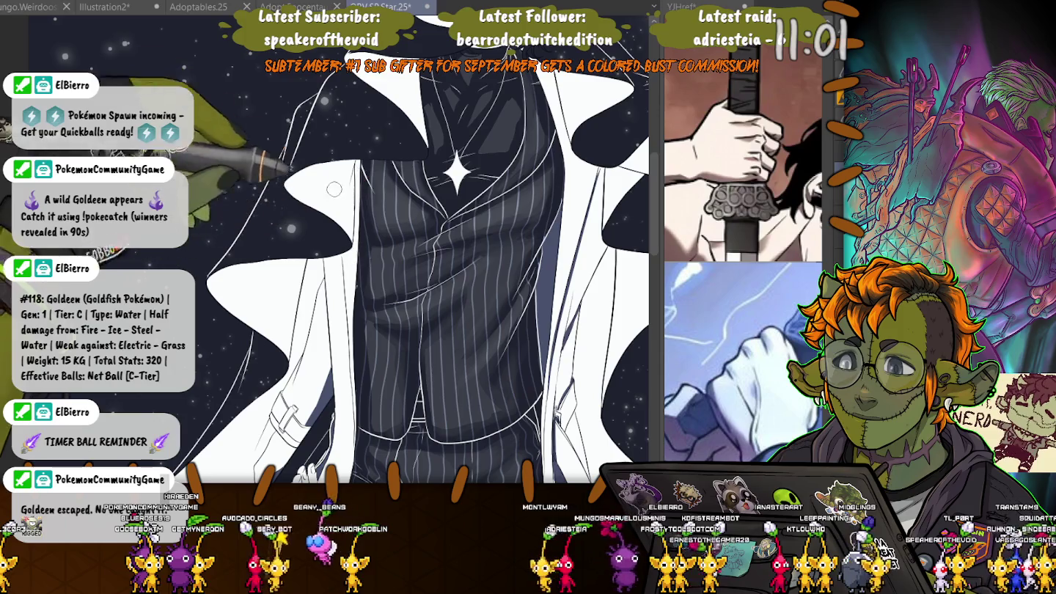
Paint darker tones over the pinstripe vest and the dark shirt beneath the coat collar.
{"action": "scroll", "coordinate": [410, 250], "scroll_direction": "up", "scroll_amount": 2}
{"action": "scroll", "coordinate": [411, 248], "scroll_direction": "down", "scroll_amount": 5}
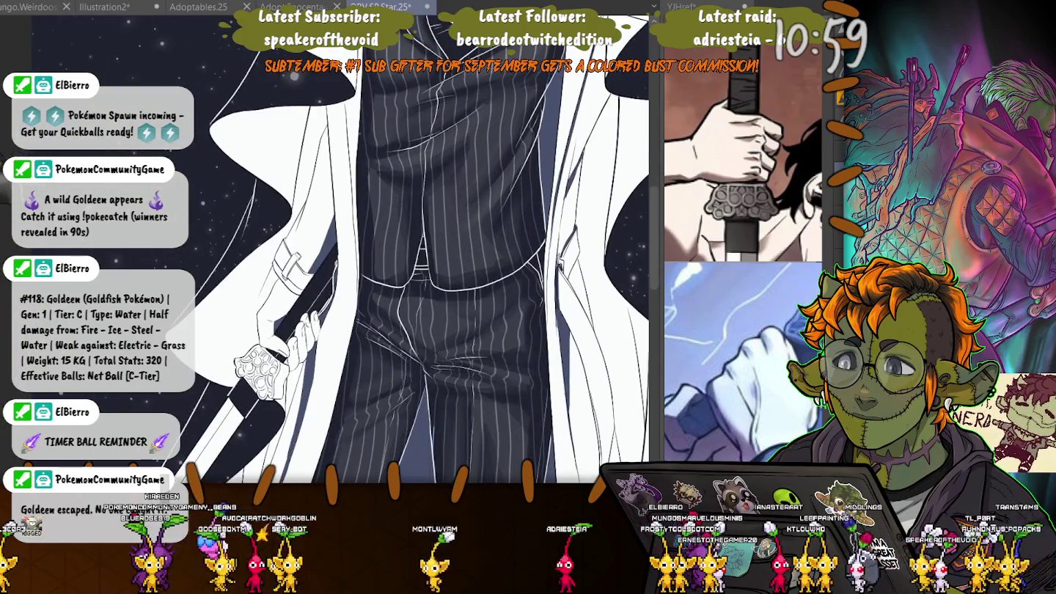
{"action": "scroll", "coordinate": [411, 249], "scroll_direction": "up", "scroll_amount": 1}
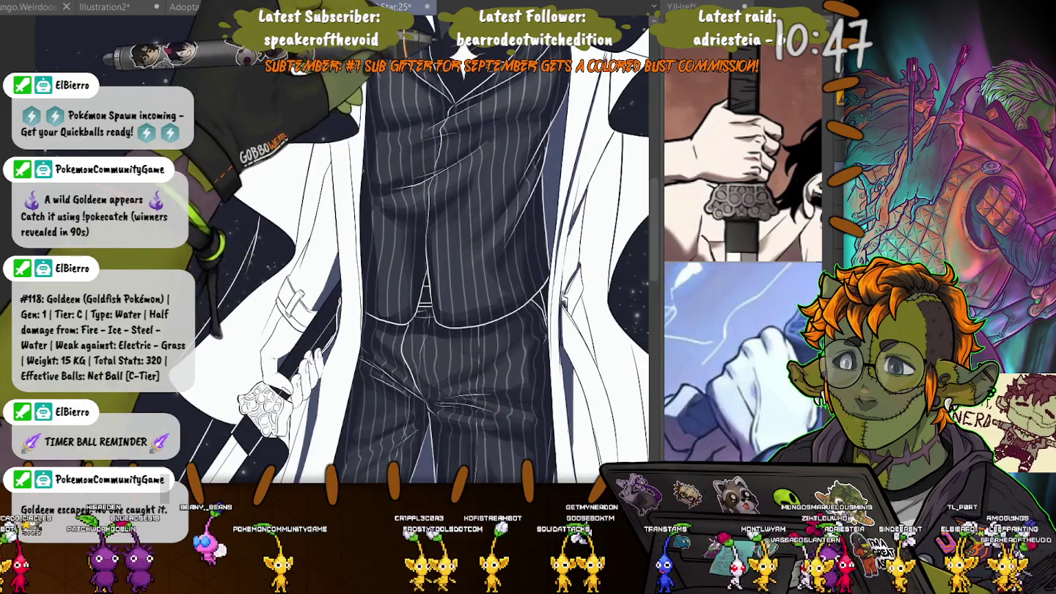
{"action": "left_click_drag", "start_coordinate": [540, 89], "coordinate": [410, 191]}
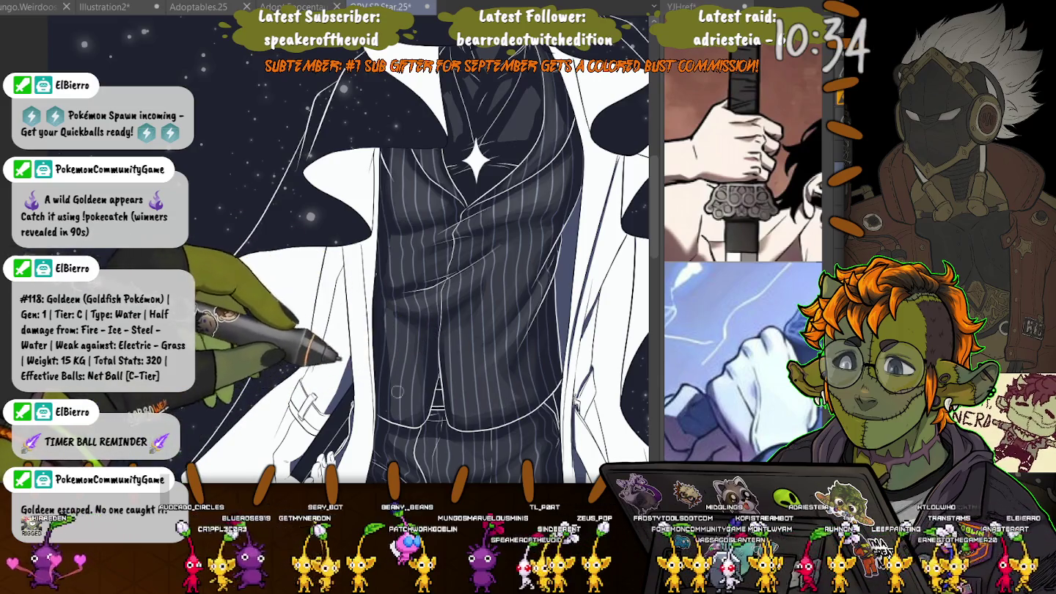
{"action": "scroll", "coordinate": [421, 263], "scroll_direction": "up", "scroll_amount": 3}
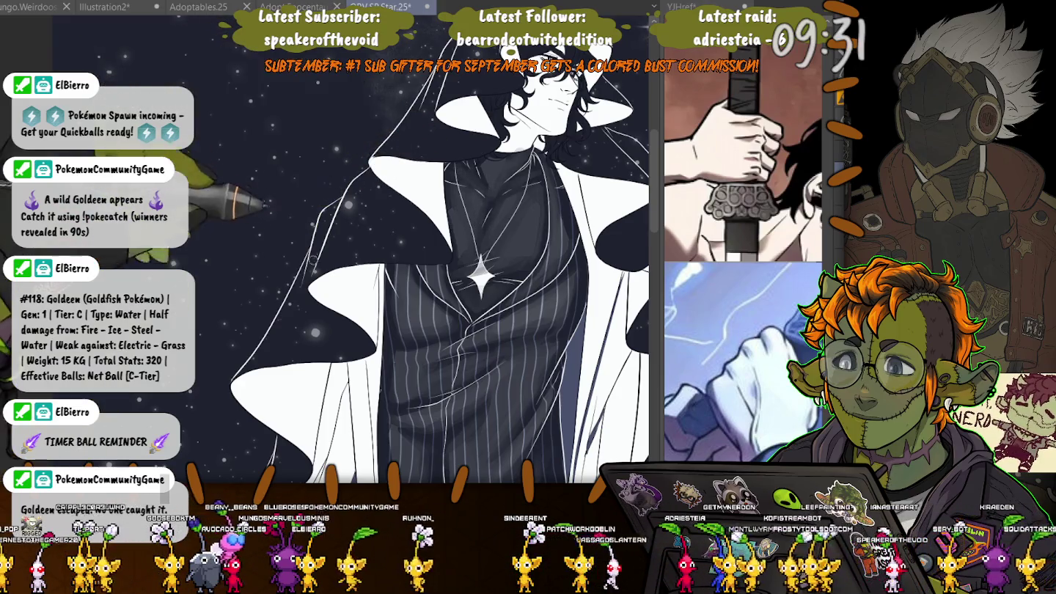
Zoom out and pan to view the whole figure from the hood down to the boots.
{"action": "scroll", "coordinate": [225, 218], "scroll_direction": "down", "scroll_amount": 3}
{"action": "scroll", "coordinate": [225, 218], "scroll_direction": "down", "scroll_amount": 2}
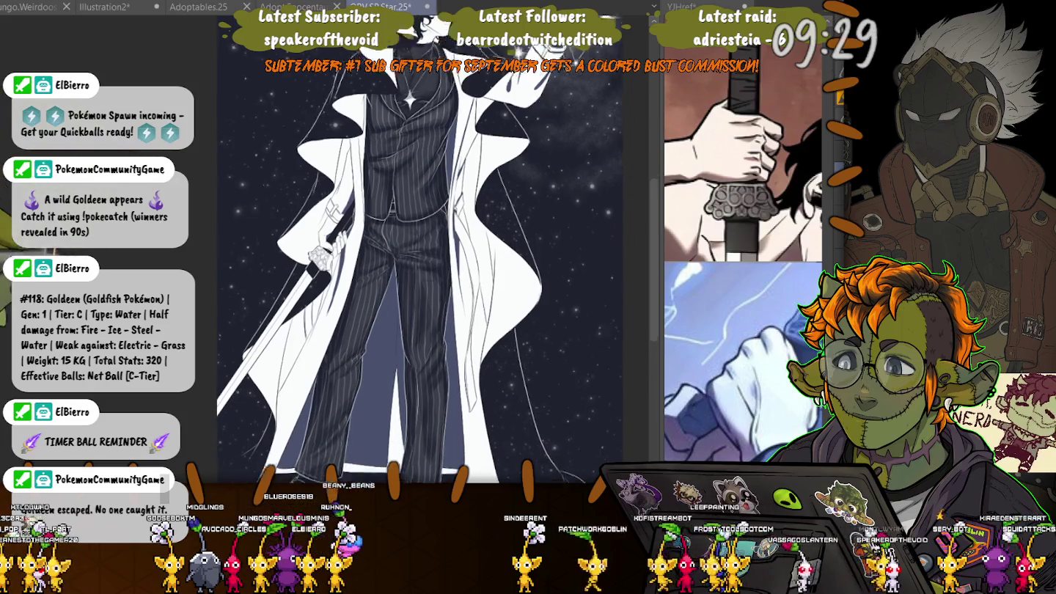
{"action": "scroll", "coordinate": [226, 219], "scroll_direction": "down", "scroll_amount": 2}
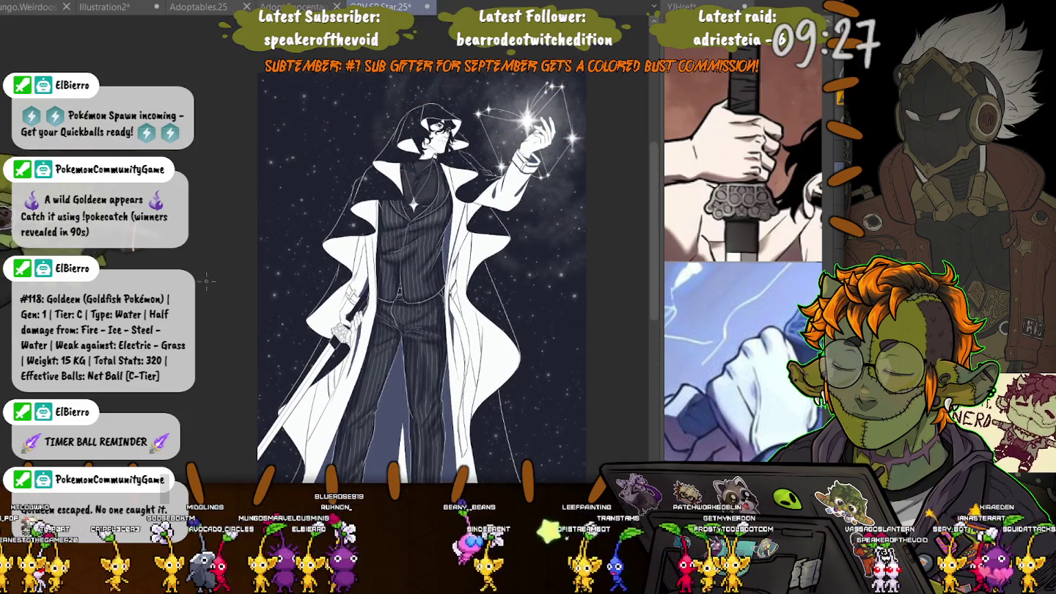
{"action": "mouse_move", "coordinate": [200, 331]}
{"action": "left_mouse_down"}
{"action": "mouse_move", "coordinate": [235, 162]}
{"action": "mouse_move", "coordinate": [241, 340]}
{"action": "left_mouse_up"}
{"action": "scroll", "coordinate": [240, 340], "scroll_direction": "up", "scroll_amount": 1}
{"action": "scroll", "coordinate": [453, 278], "scroll_direction": "up", "scroll_amount": 1}
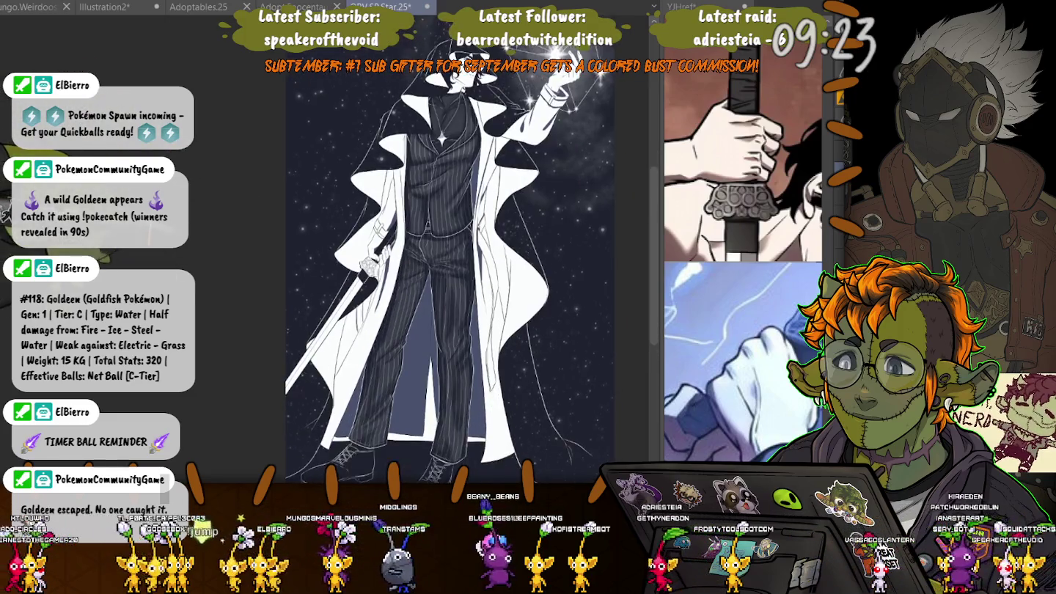
{"action": "scroll", "coordinate": [455, 278], "scroll_direction": "down", "scroll_amount": 1}
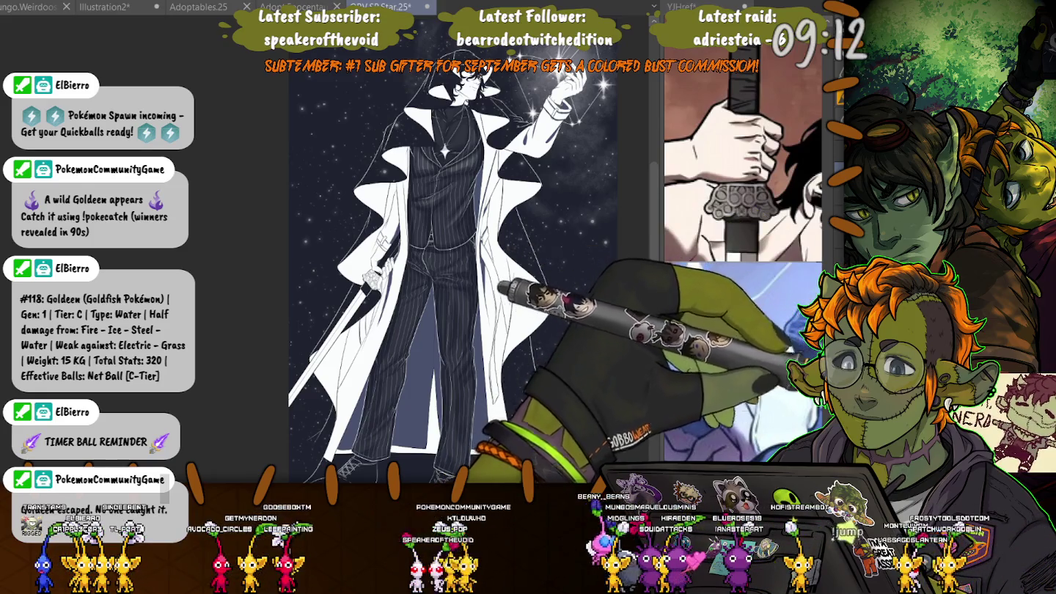
{"action": "scroll", "coordinate": [198, 173], "scroll_direction": "up", "scroll_amount": 5}
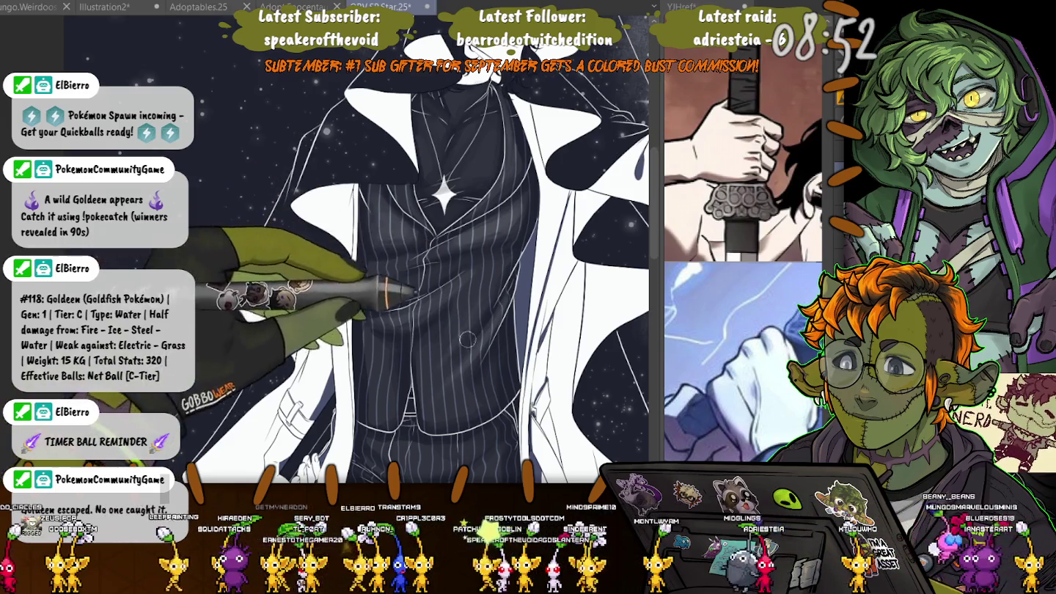
Darken the lower front of the pinstripe vest above the waistband, then save the illustration.
{"action": "scroll", "coordinate": [434, 308], "scroll_direction": "down", "scroll_amount": 3}
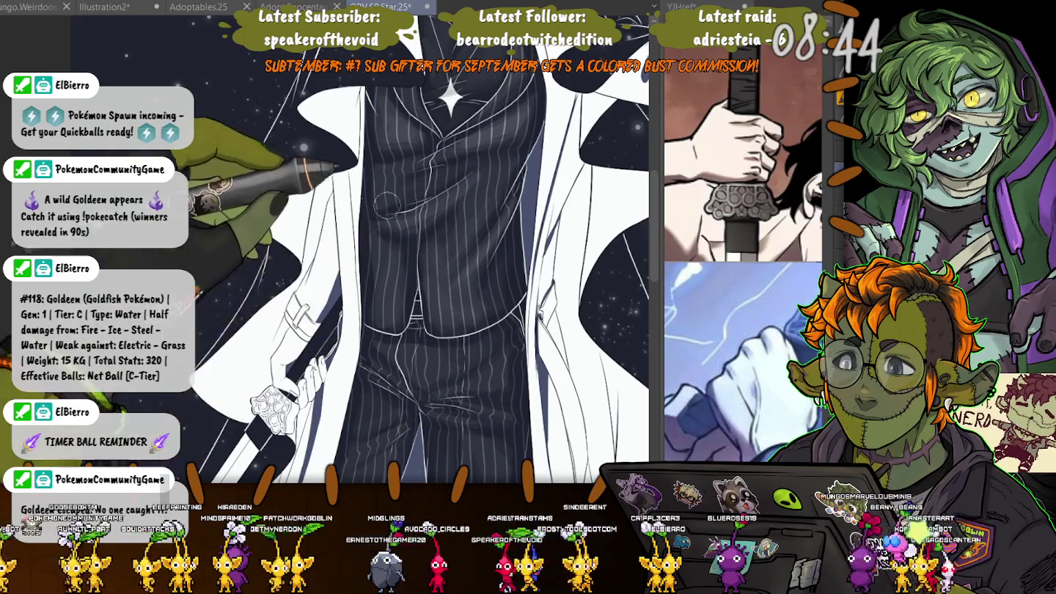
{"action": "scroll", "coordinate": [470, 303], "scroll_direction": "up", "scroll_amount": 3}
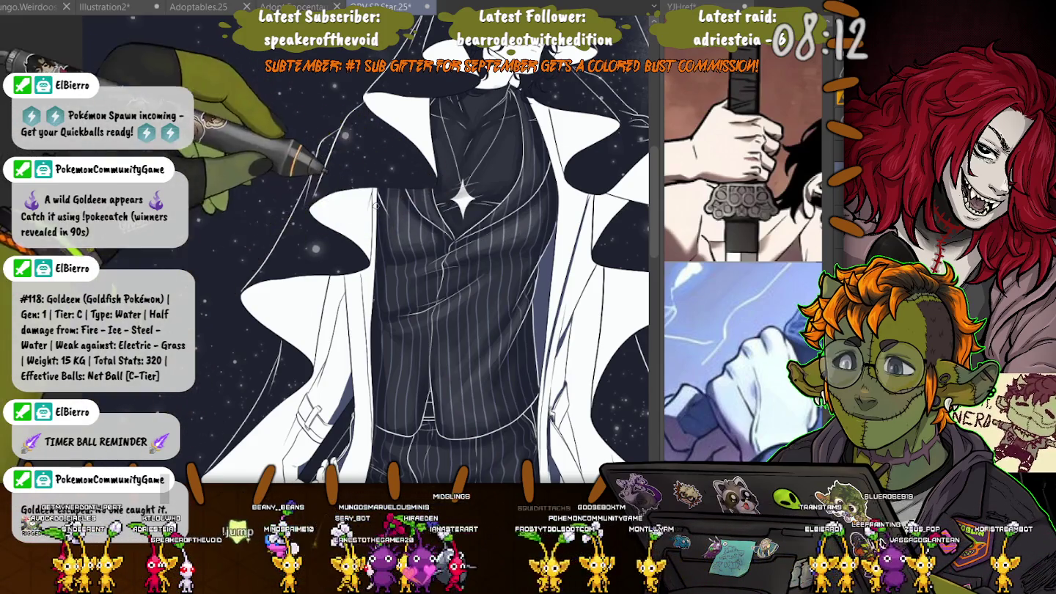
{"action": "scroll", "coordinate": [396, 250], "scroll_direction": "down", "scroll_amount": 3}
{"action": "scroll", "coordinate": [396, 249], "scroll_direction": "up", "scroll_amount": 1}
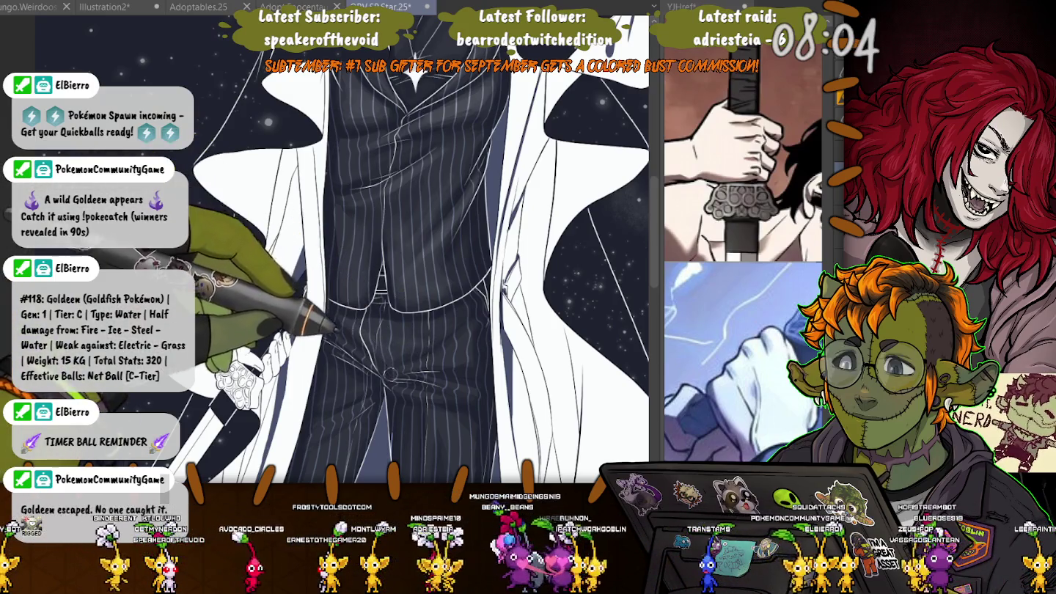
{"action": "scroll", "coordinate": [367, 315], "scroll_direction": "down", "scroll_amount": 2}
{"action": "scroll", "coordinate": [396, 286], "scroll_direction": "up", "scroll_amount": 2}
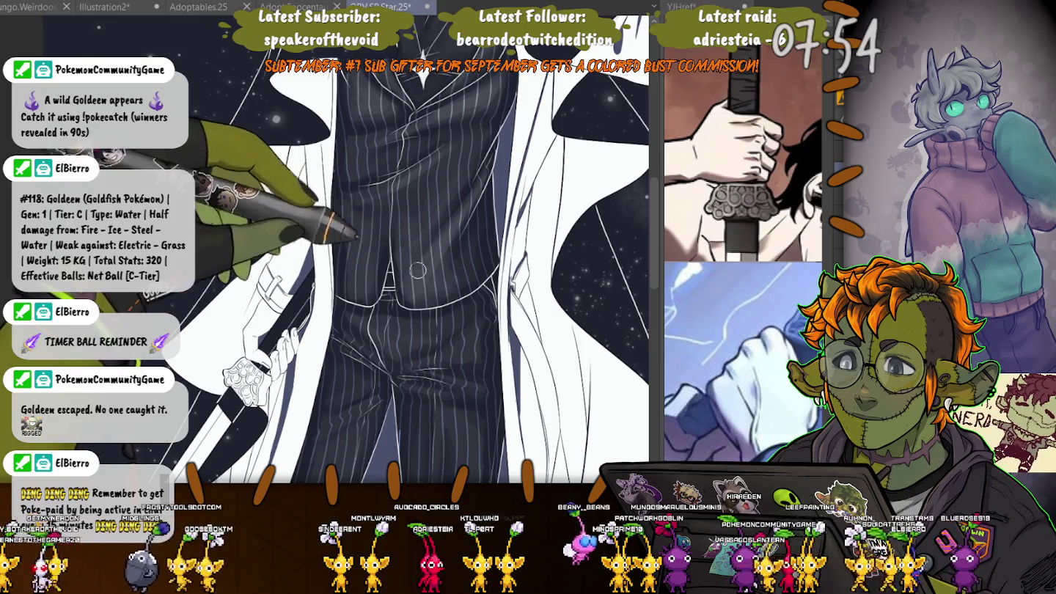
{"action": "key", "text": "ctrl+s"}
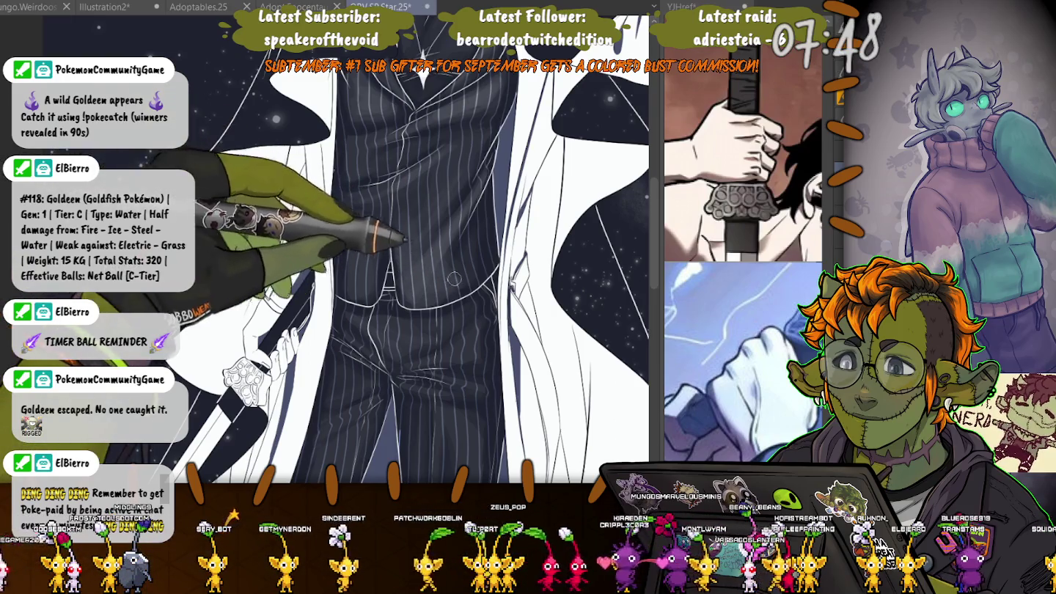
Fill the left coat panel with white and keep shading the vest and waist.
{"action": "left_click", "coordinate": [279, 241]}
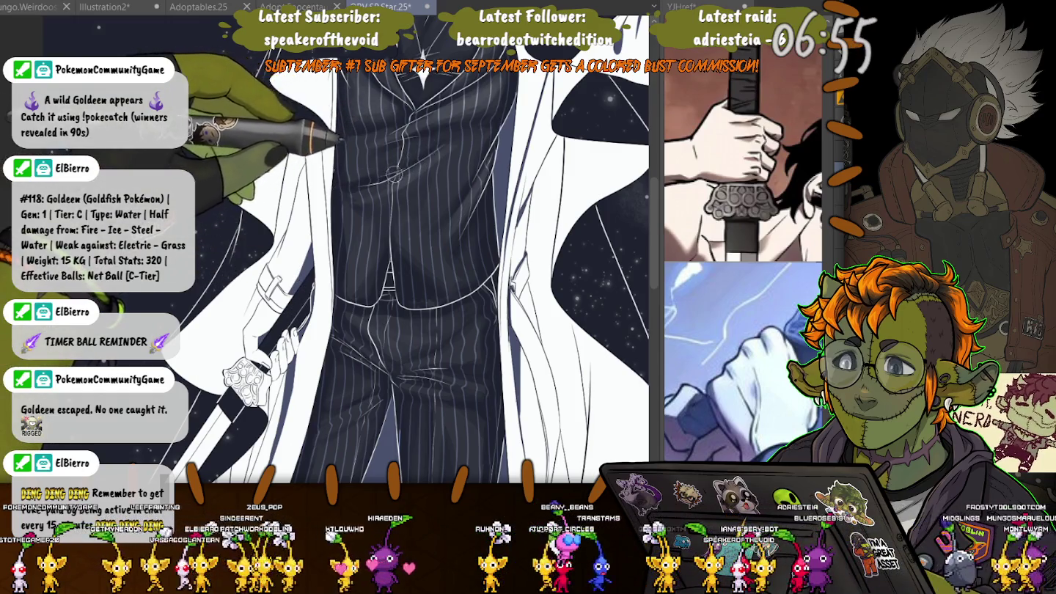
{"action": "left_click_drag", "start_coordinate": [457, 159], "coordinate": [373, 438]}
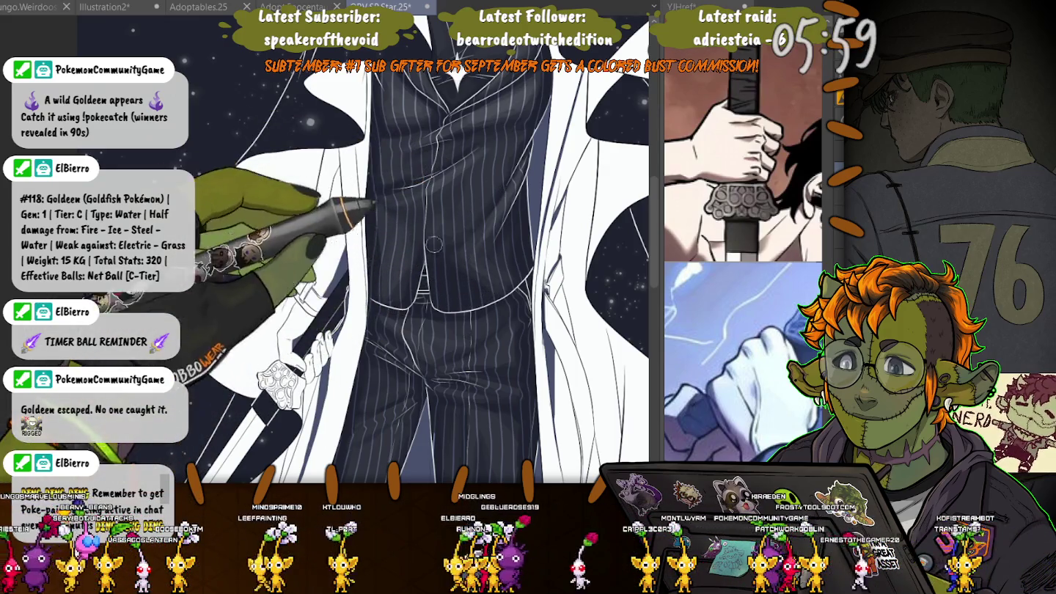
Paint soft grey shadows over the pinstripe suit and the long white coat across the figure.
{"action": "scroll", "coordinate": [478, 300], "scroll_direction": "down", "scroll_amount": 3}
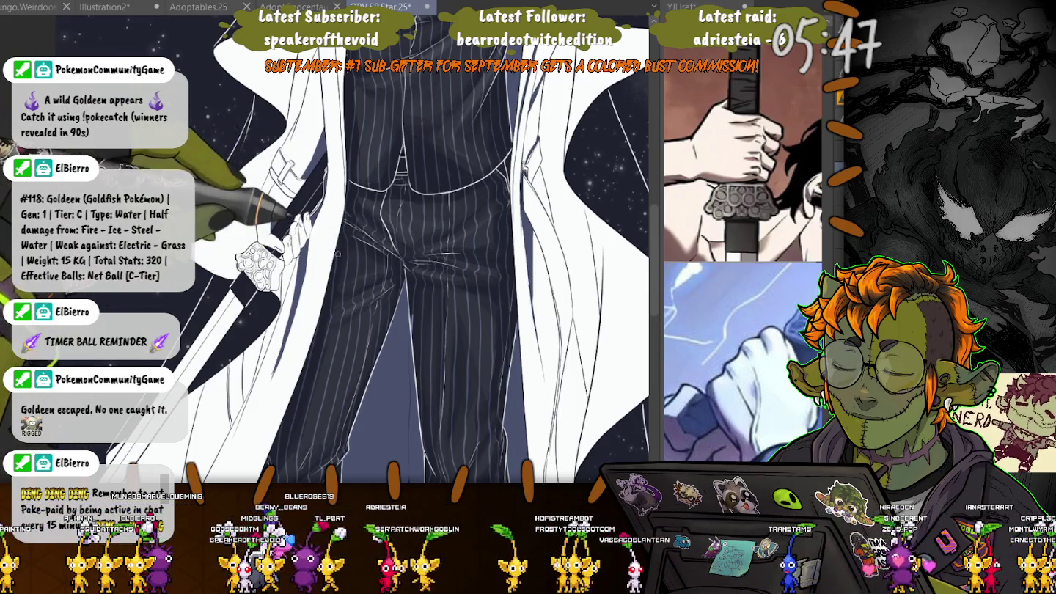
{"action": "scroll", "coordinate": [338, 255], "scroll_direction": "up", "scroll_amount": 2}
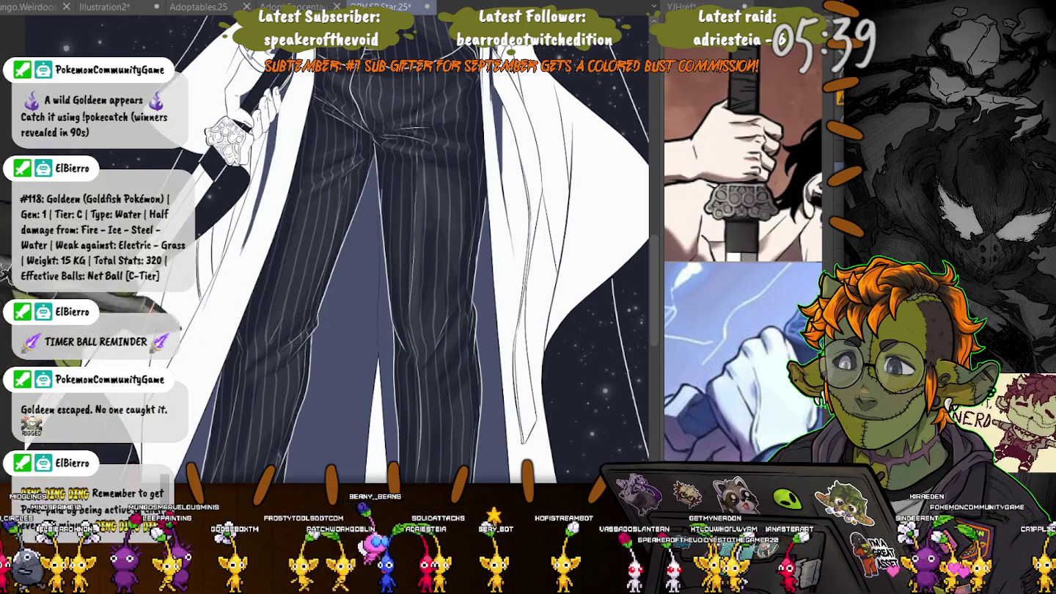
{"action": "scroll", "coordinate": [249, 377], "scroll_direction": "down", "scroll_amount": 3}
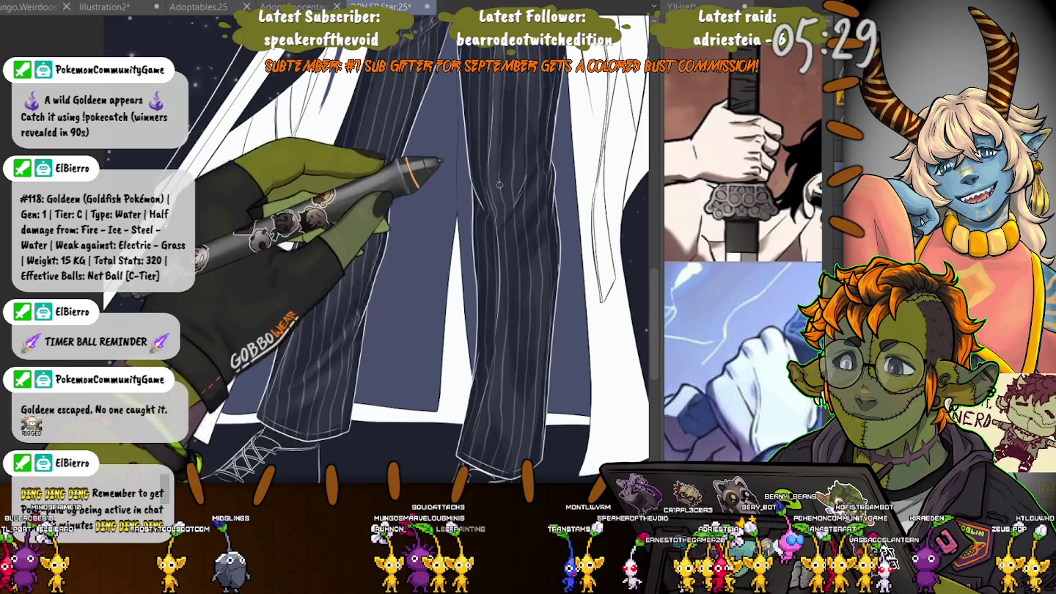
{"action": "scroll", "coordinate": [498, 279], "scroll_direction": "up", "scroll_amount": 3}
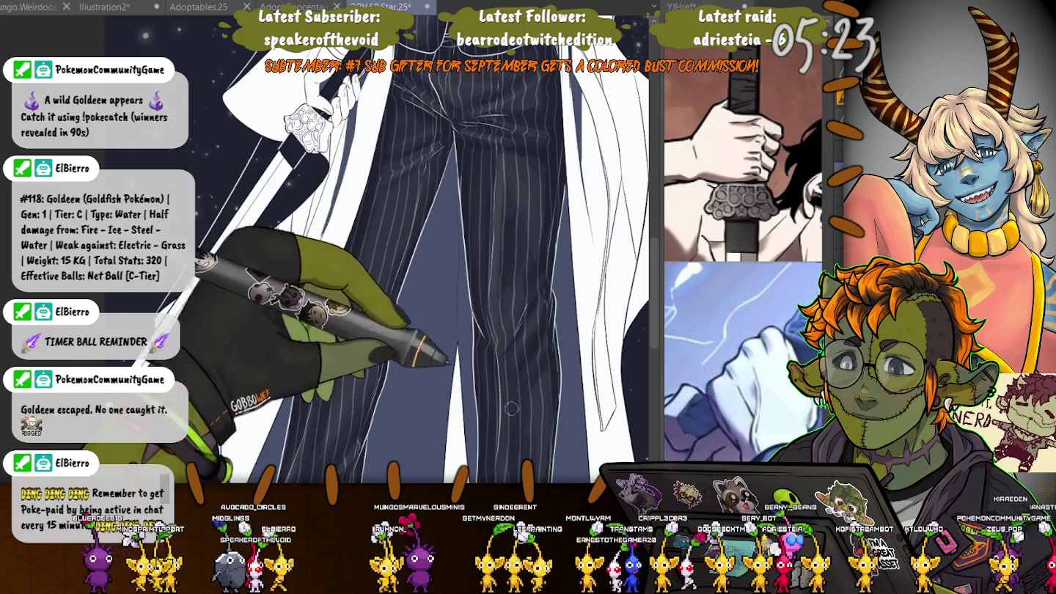
{"action": "scroll", "coordinate": [510, 360], "scroll_direction": "down", "scroll_amount": 3}
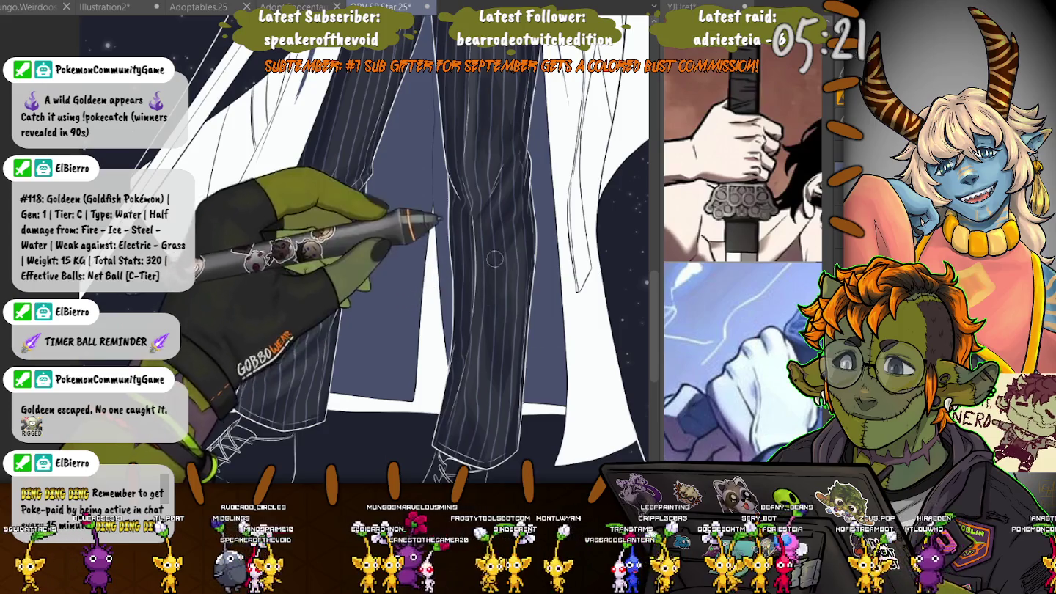
{"action": "scroll", "coordinate": [508, 335], "scroll_direction": "down", "scroll_amount": 3}
{"action": "scroll", "coordinate": [367, 220], "scroll_direction": "down", "scroll_amount": 3}
{"action": "scroll", "coordinate": [212, 220], "scroll_direction": "up", "scroll_amount": 5}
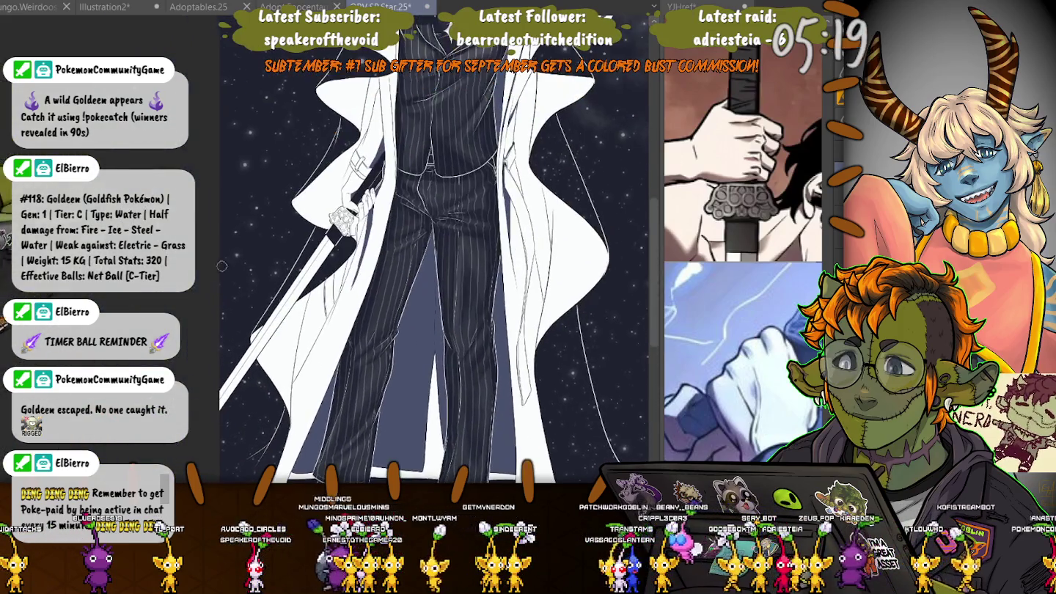
{"action": "scroll", "coordinate": [433, 249], "scroll_direction": "down", "scroll_amount": 3}
{"action": "scroll", "coordinate": [432, 249], "scroll_direction": "up", "scroll_amount": 2}
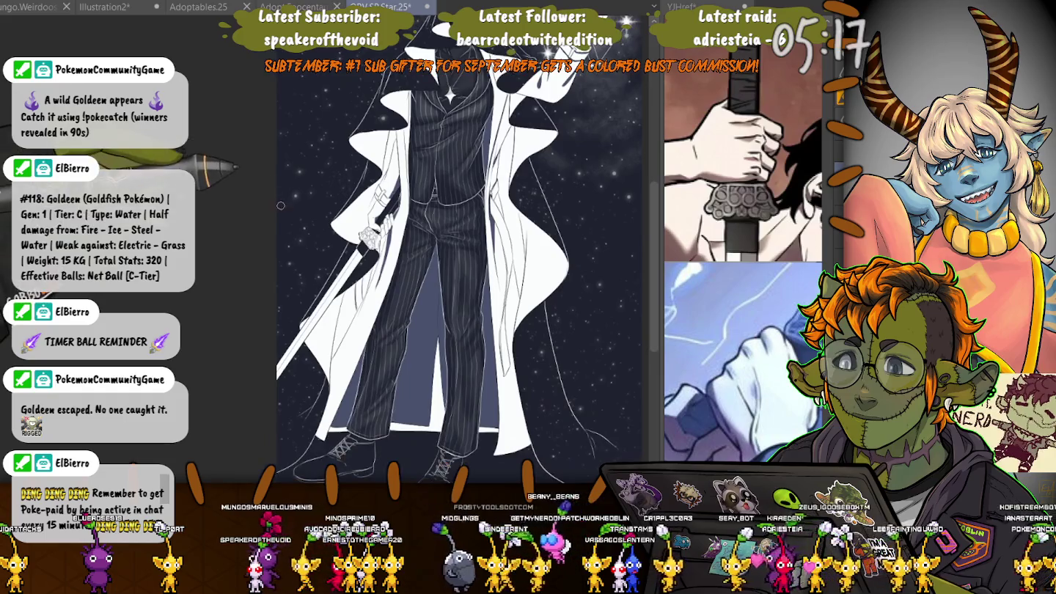
{"action": "scroll", "coordinate": [268, 216], "scroll_direction": "up", "scroll_amount": 1}
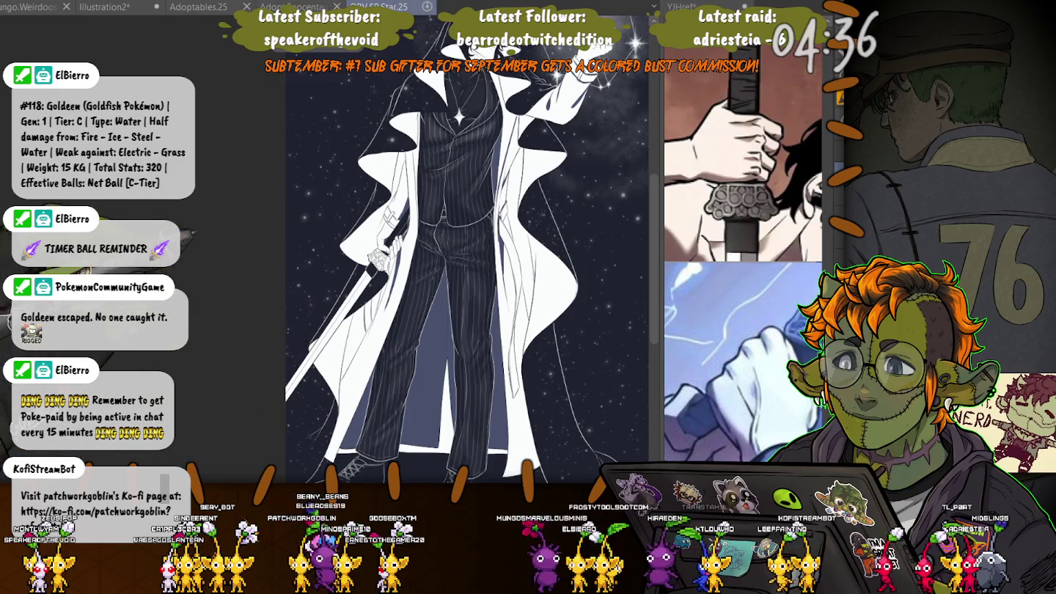
Save, then add soft grey shadow along the inner coat panel edges beside the trousers.
{"action": "key", "text": "ctrl+s"}
{"action": "scroll", "coordinate": [466, 249], "scroll_direction": "down", "scroll_amount": 2}
{"action": "scroll", "coordinate": [466, 249], "scroll_direction": "down", "scroll_amount": 2}
{"action": "scroll", "coordinate": [466, 249], "scroll_direction": "up", "scroll_amount": 2}
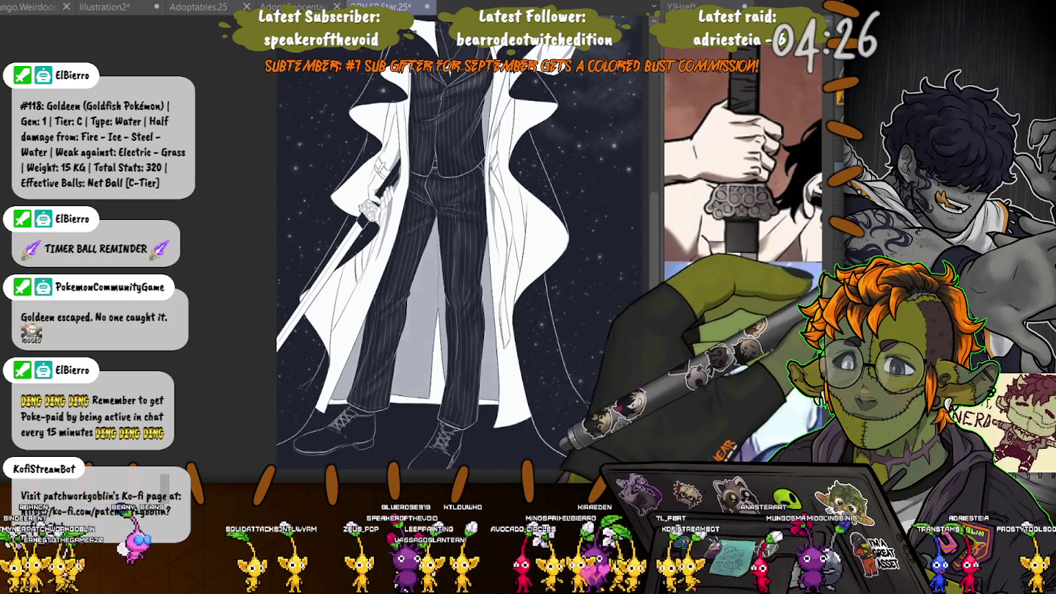
{"action": "scroll", "coordinate": [262, 177], "scroll_direction": "up", "scroll_amount": 3}
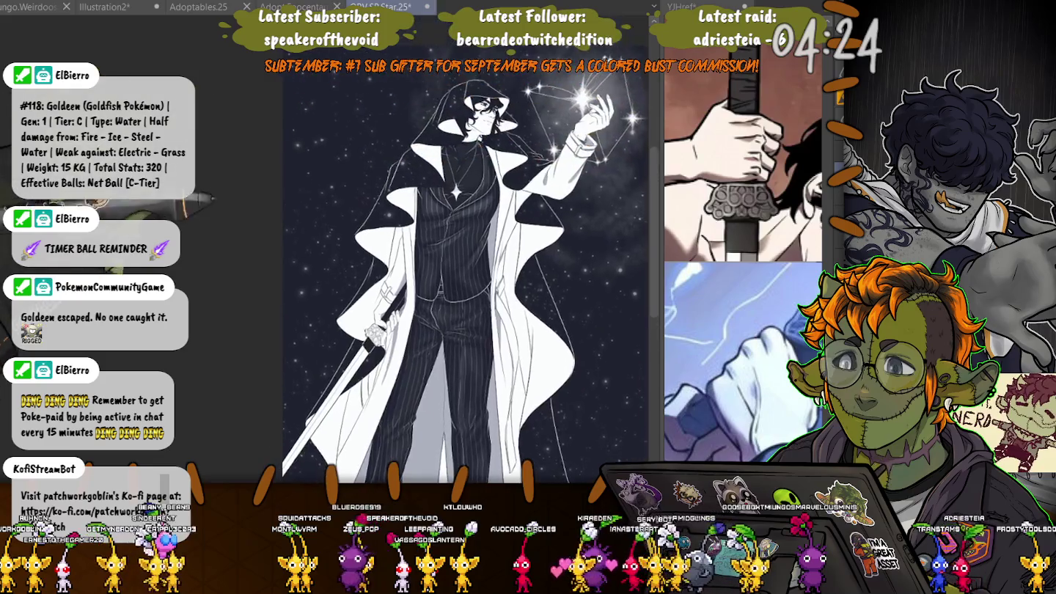
{"action": "scroll", "coordinate": [525, 211], "scroll_direction": "up", "scroll_amount": 5}
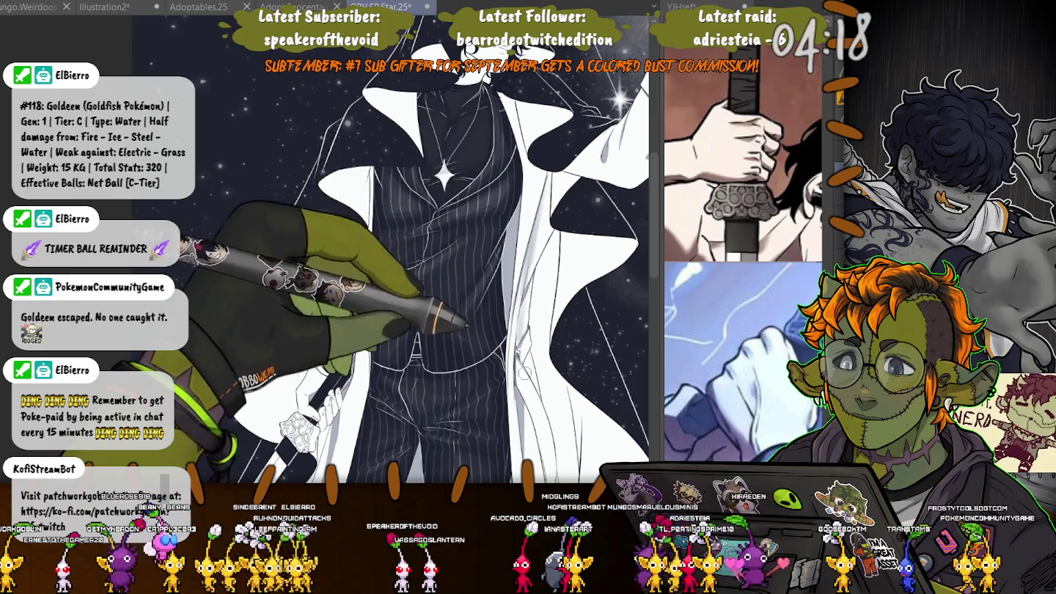
{"action": "scroll", "coordinate": [381, 249], "scroll_direction": "down", "scroll_amount": 5}
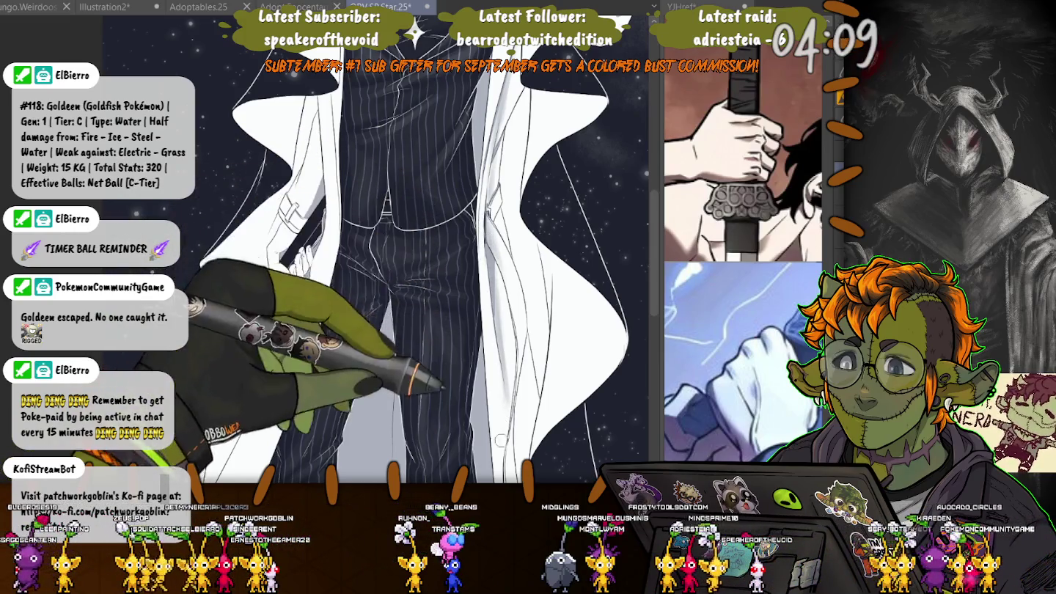
{"action": "scroll", "coordinate": [496, 294], "scroll_direction": "down", "scroll_amount": 3}
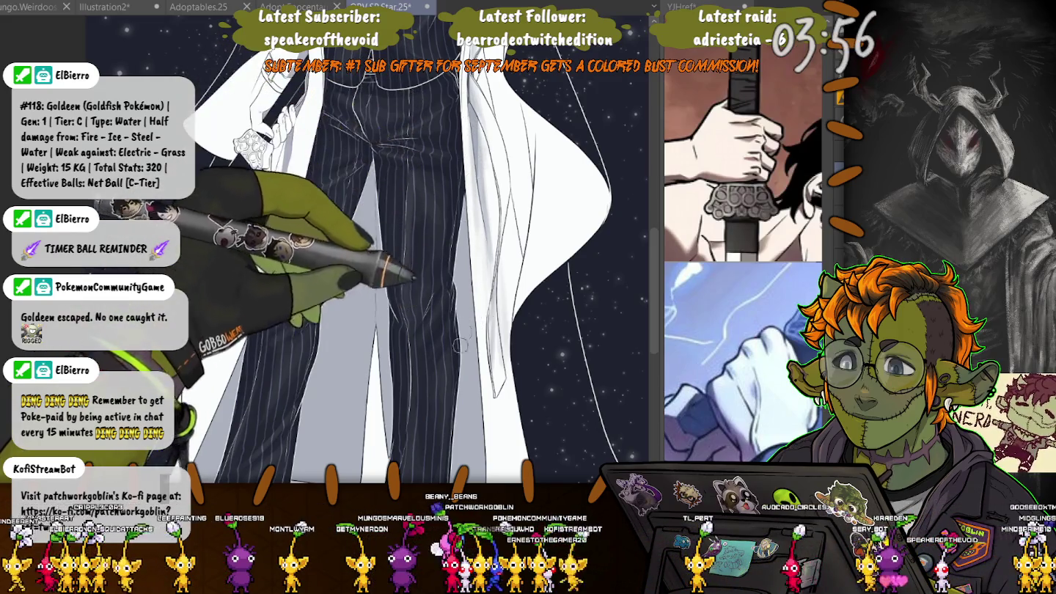
Paint grey shadows along both coat panels' folds down to the hems and shoes.
{"action": "scroll", "coordinate": [459, 345], "scroll_direction": "down", "scroll_amount": 3}
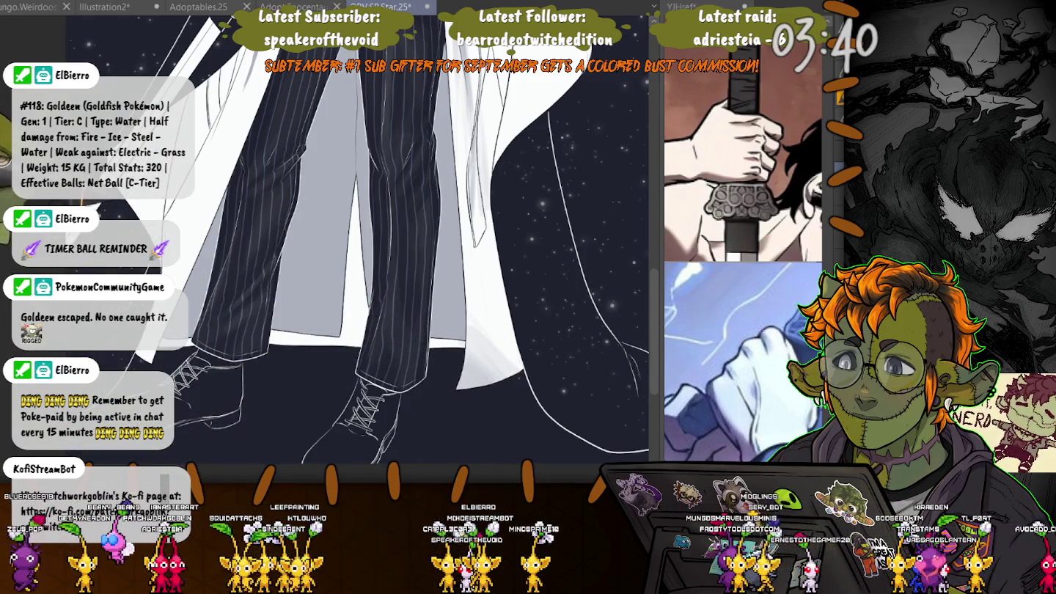
{"action": "scroll", "coordinate": [492, 472], "scroll_direction": "up", "scroll_amount": 2}
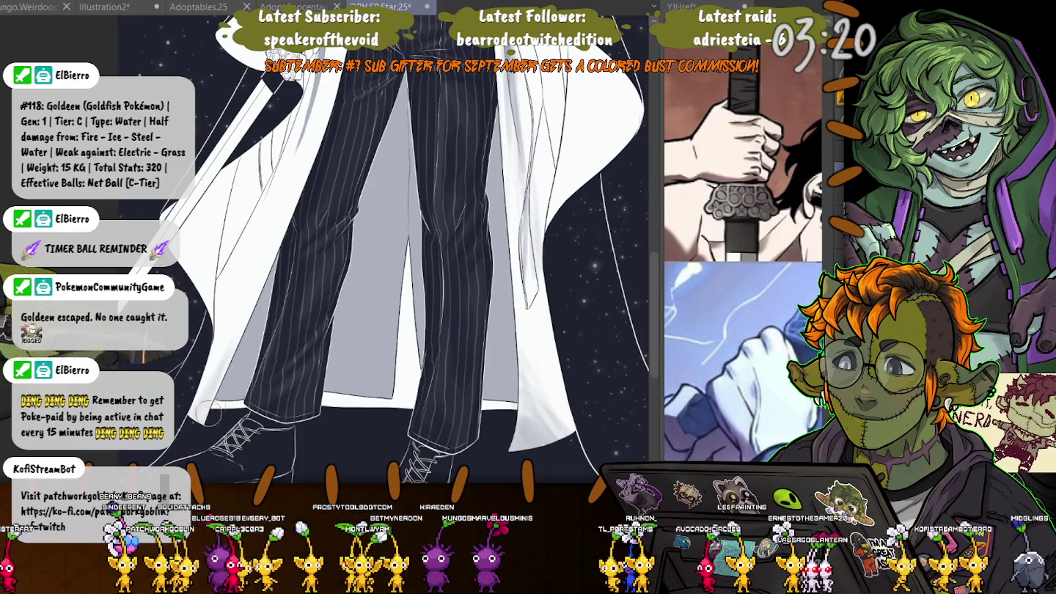
{"action": "scroll", "coordinate": [234, 262], "scroll_direction": "up", "scroll_amount": 5}
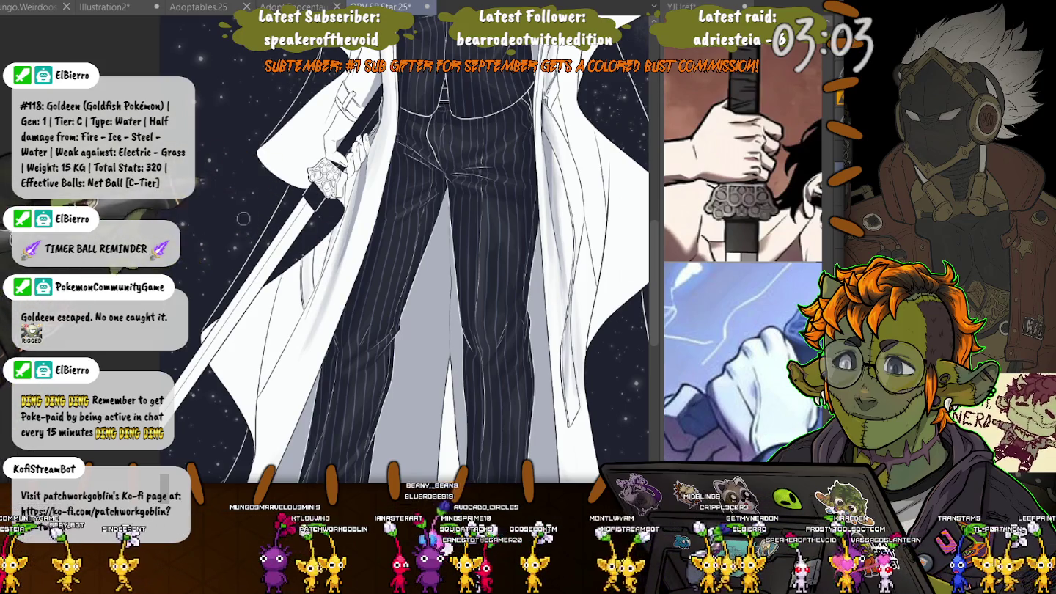
Shade the waistcoat, chest, raised coat sleeve and collar in grey beneath the hood.
{"action": "left_click_drag", "start_coordinate": [243, 218], "coordinate": [260, 289]}
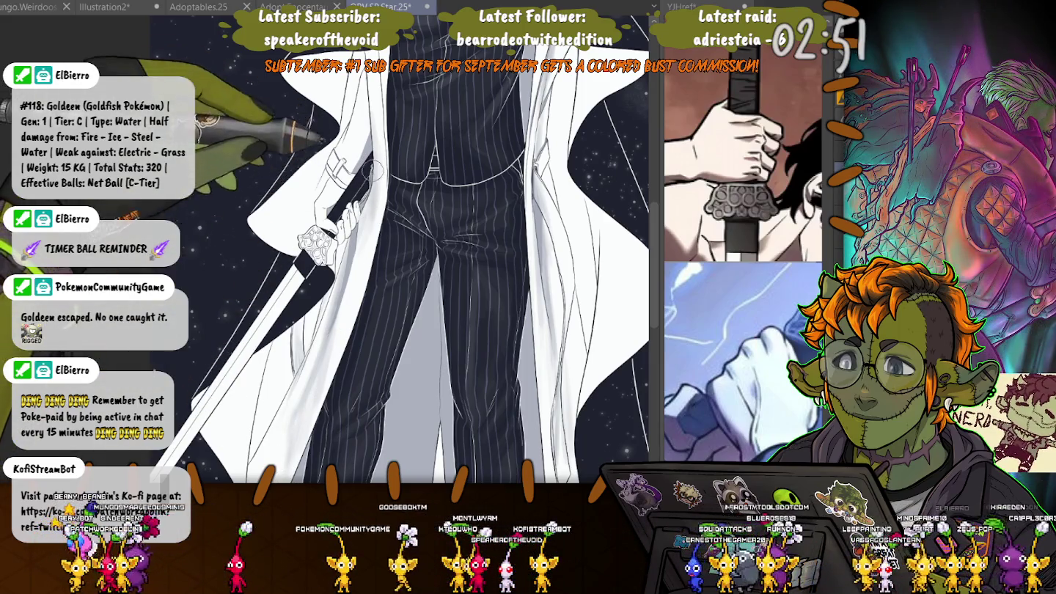
{"action": "scroll", "coordinate": [444, 150], "scroll_direction": "up", "scroll_amount": 3}
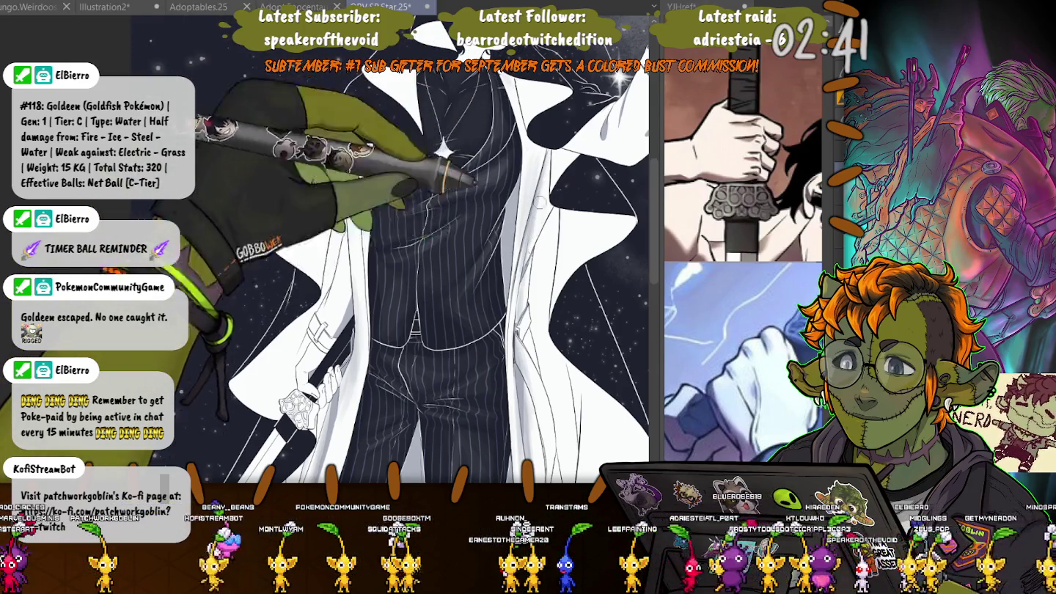
{"action": "left_click_drag", "start_coordinate": [300, 100], "coordinate": [356, 150]}
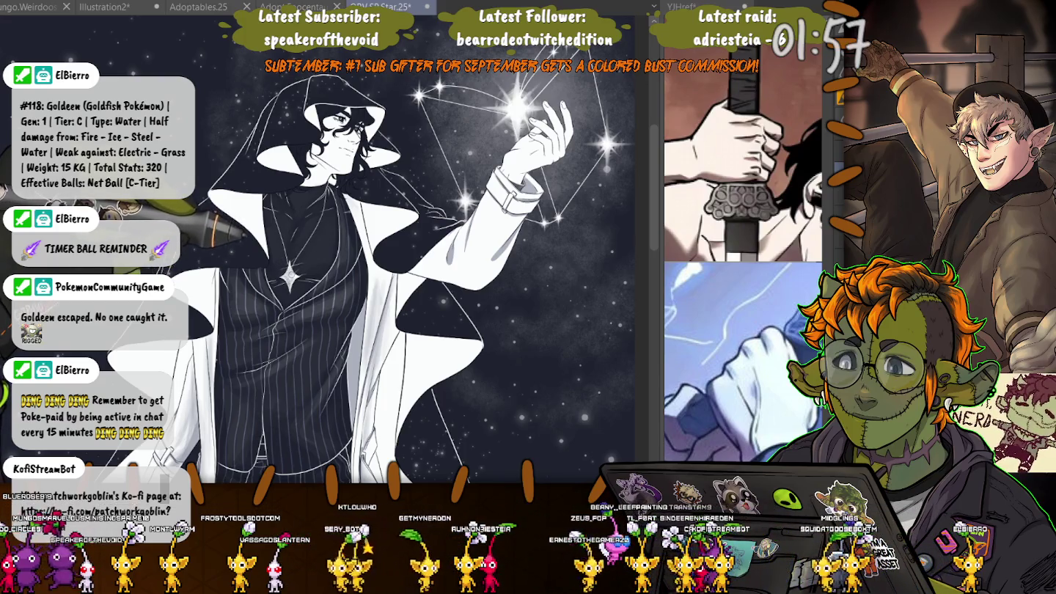
Zoom in on the star pendant, waistcoat and coat lapels.
{"action": "scroll", "coordinate": [291, 274], "scroll_direction": "up", "scroll_amount": 3}
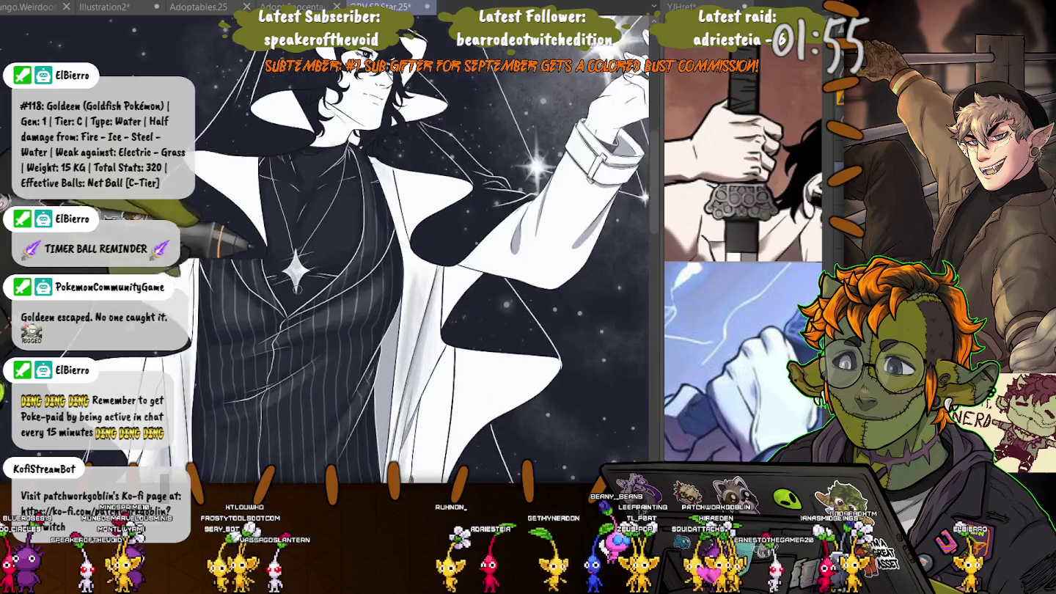
{"action": "scroll", "coordinate": [291, 275], "scroll_direction": "up", "scroll_amount": 2}
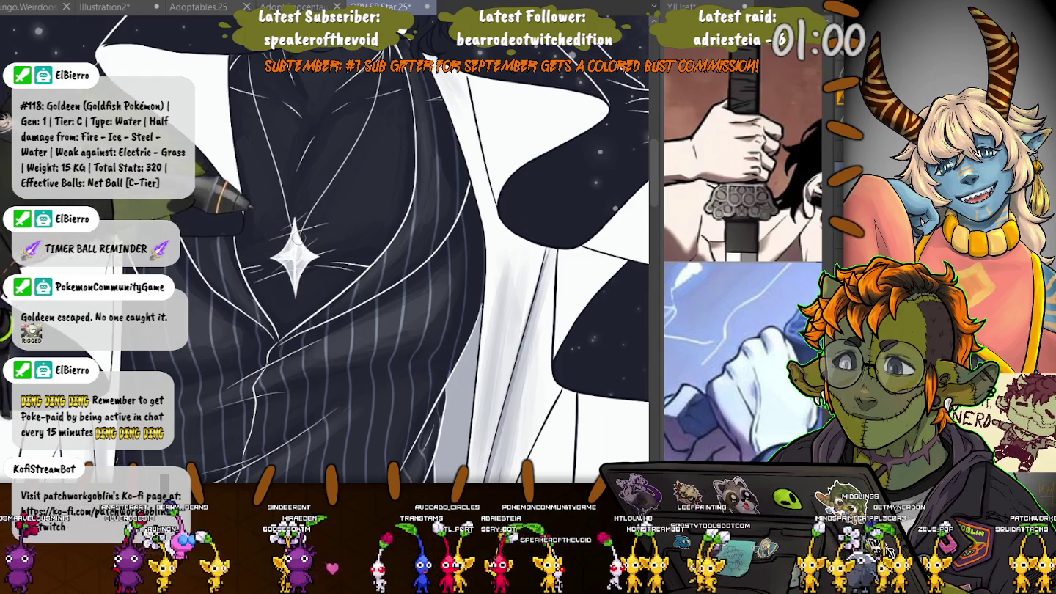
Fit the whole figure to the view, then zoom in toward the raised arm.
{"action": "key", "text": "ctrl+0"}
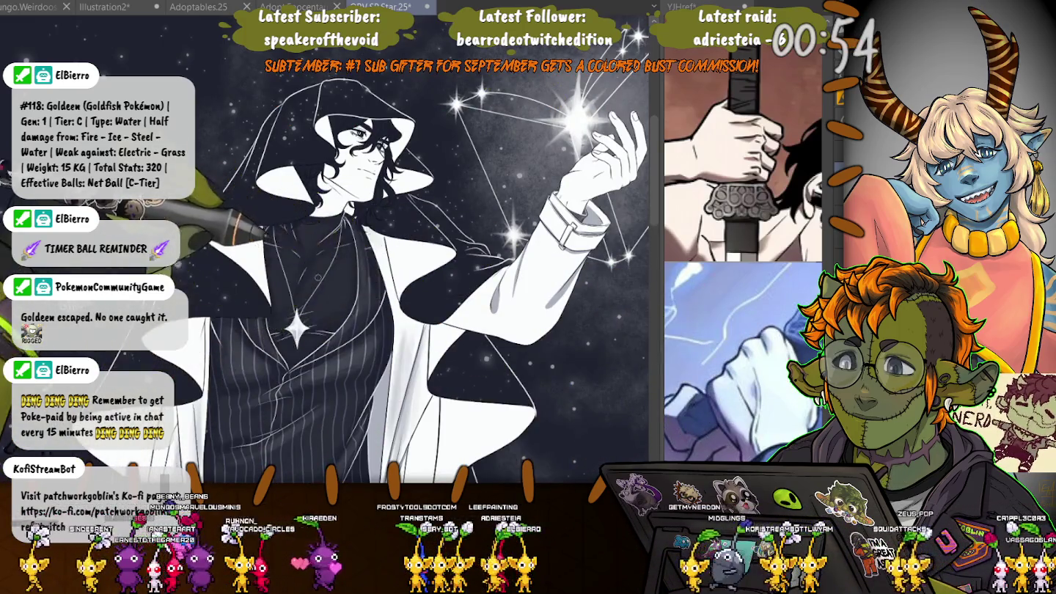
{"action": "scroll", "coordinate": [498, 336], "scroll_direction": "up", "scroll_amount": 2}
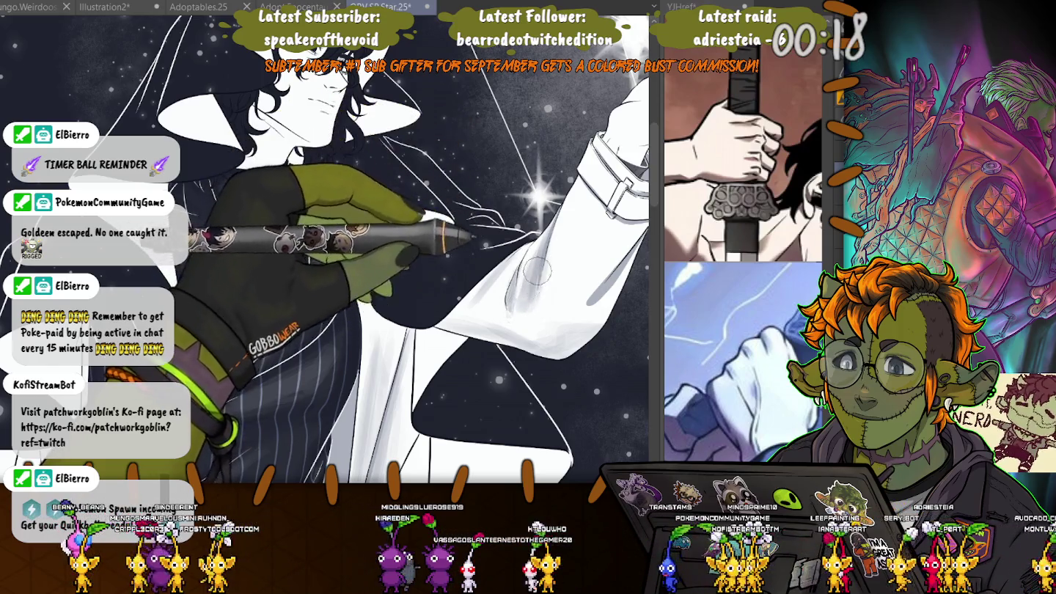
Tilt the canvas and frame the view on the pinstriped vest, star pendant and white cloak.
{"action": "key", "text": "minus"}
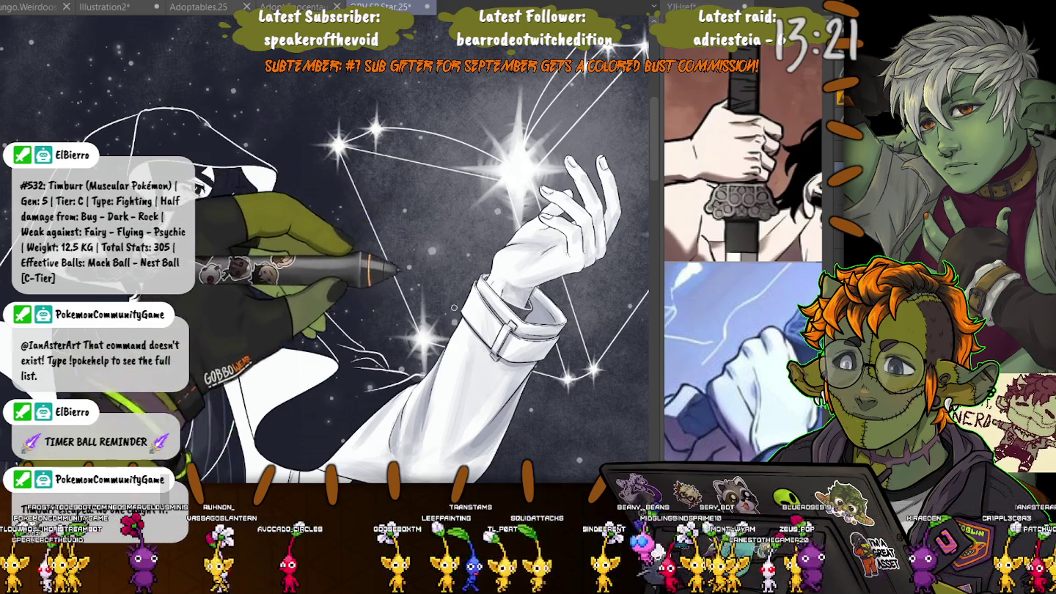
{"action": "scroll", "coordinate": [330, 249], "scroll_direction": "up", "scroll_amount": 3}
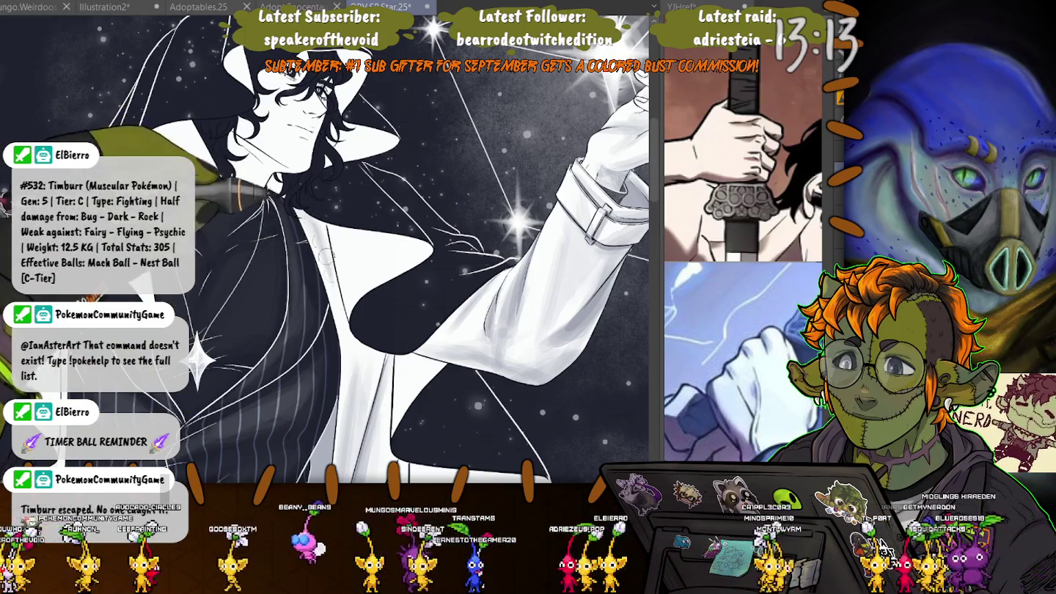
{"action": "scroll", "coordinate": [320, 223], "scroll_direction": "up", "scroll_amount": 3}
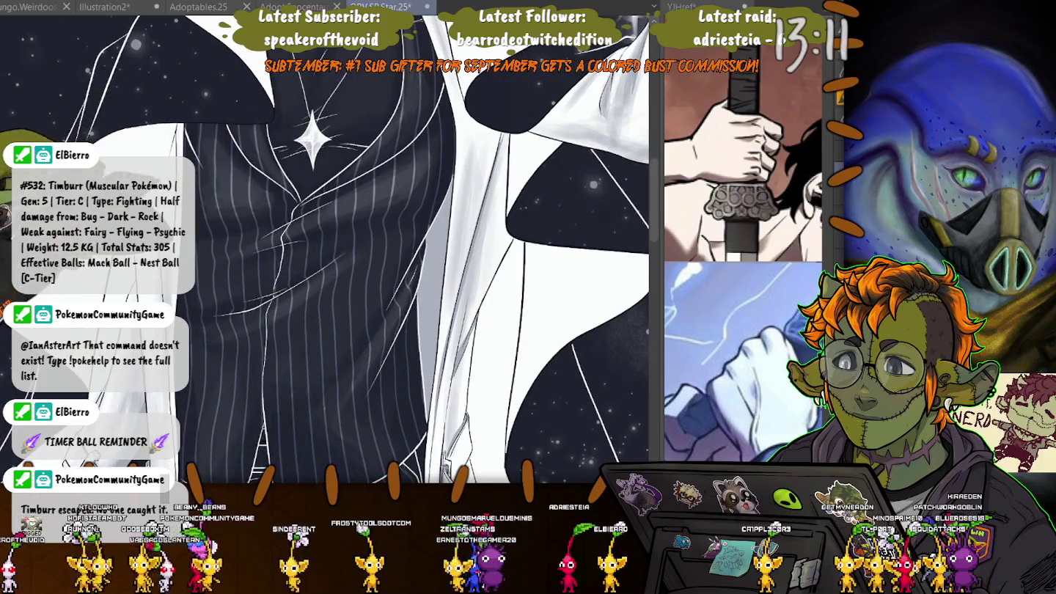
{"action": "scroll", "coordinate": [325, 249], "scroll_direction": "down", "scroll_amount": 1}
{"action": "scroll", "coordinate": [325, 250], "scroll_direction": "down", "scroll_amount": 1}
{"action": "scroll", "coordinate": [325, 250], "scroll_direction": "down", "scroll_amount": 1}
{"action": "scroll", "coordinate": [366, 294], "scroll_direction": "down", "scroll_amount": 3}
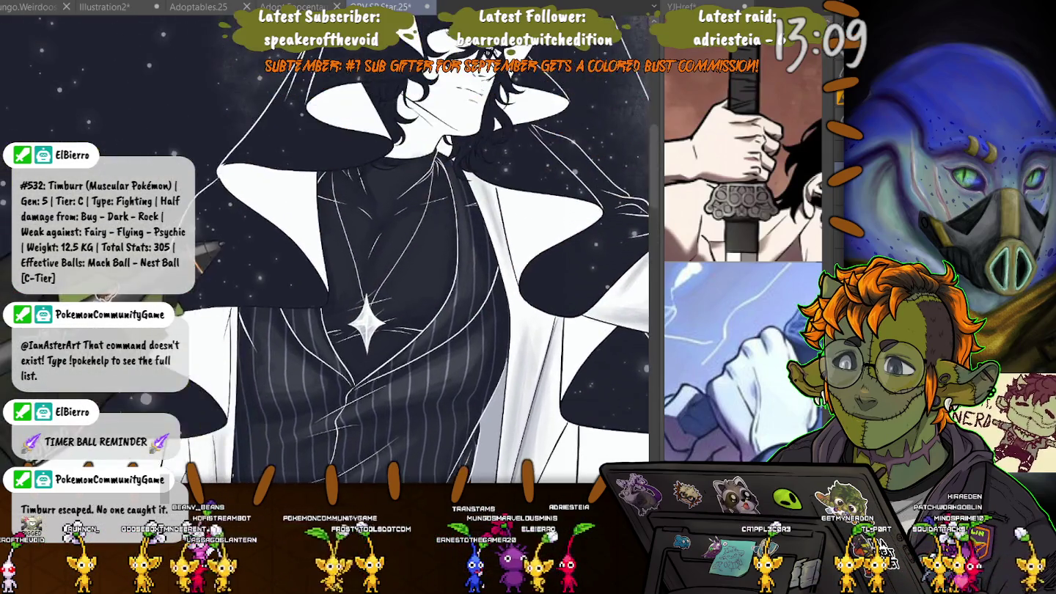
{"action": "scroll", "coordinate": [367, 293], "scroll_direction": "up", "scroll_amount": 2}
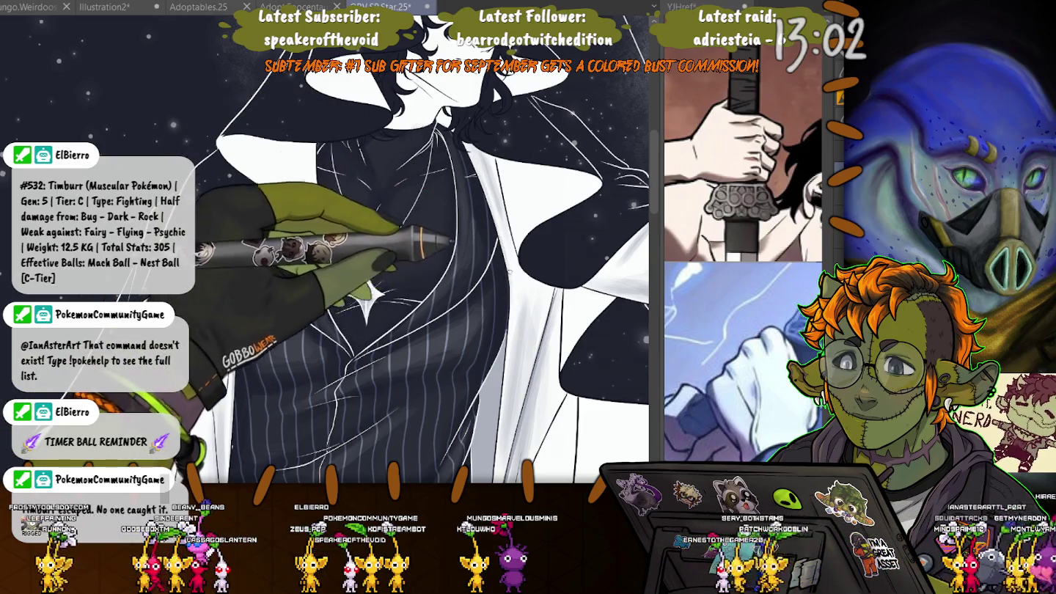
{"action": "scroll", "coordinate": [418, 242], "scroll_direction": "up", "scroll_amount": 3}
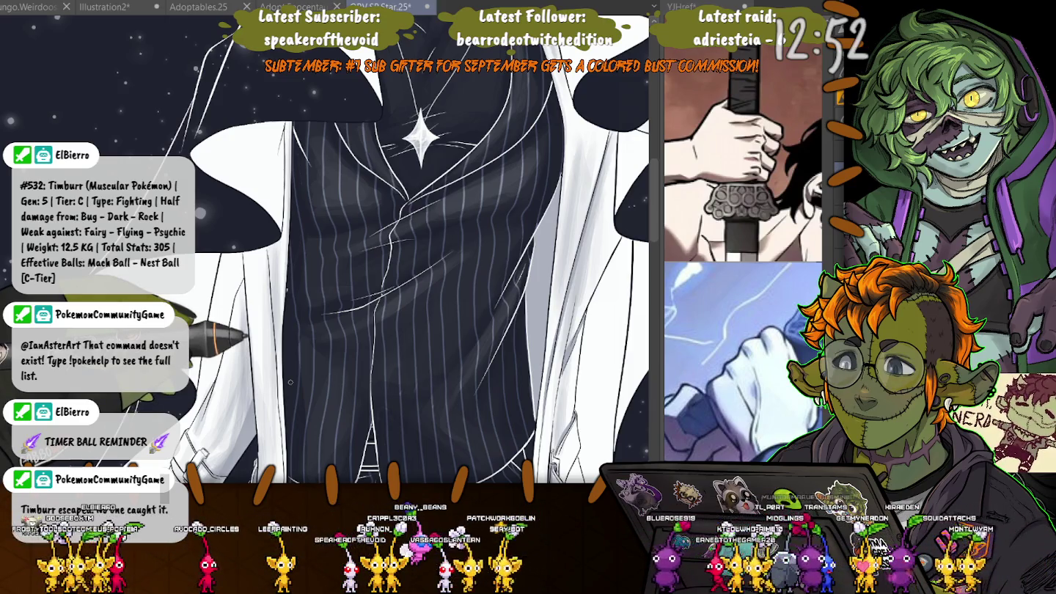
{"action": "left_click_drag", "start_coordinate": [370, 335], "coordinate": [234, 283]}
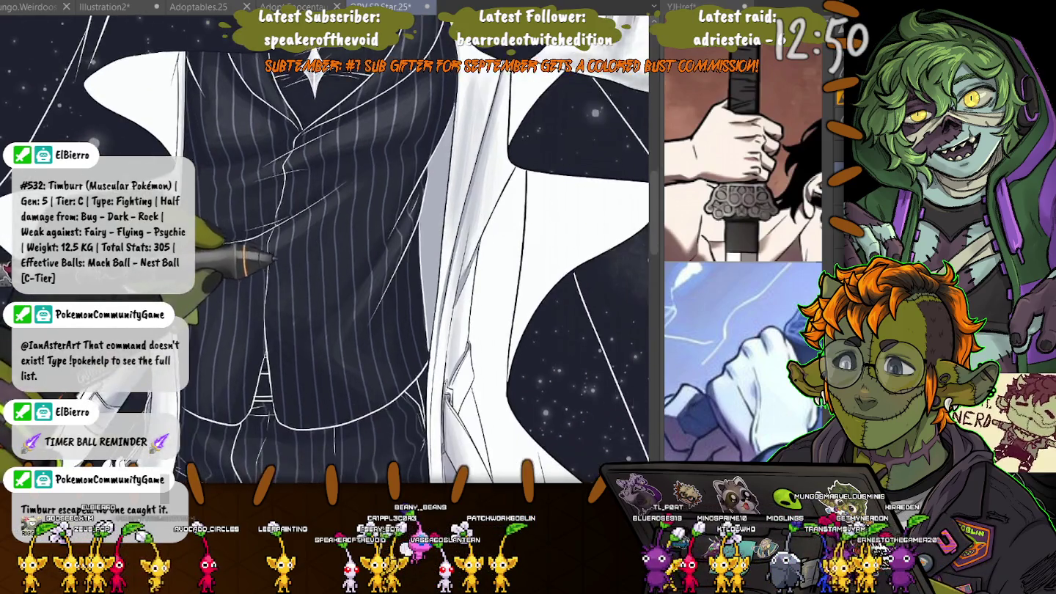
Zoom out to show the hooded face against the constellation sky.
{"action": "scroll", "coordinate": [234, 283], "scroll_direction": "down", "scroll_amount": 2}
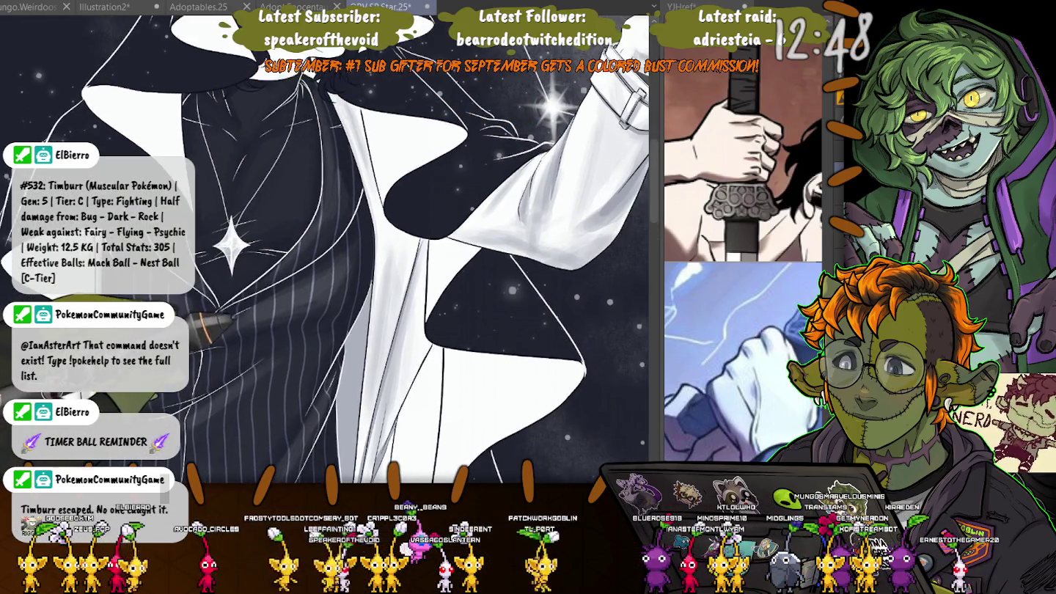
{"action": "scroll", "coordinate": [234, 293], "scroll_direction": "down", "scroll_amount": 2}
{"action": "scroll", "coordinate": [230, 300], "scroll_direction": "down", "scroll_amount": 2}
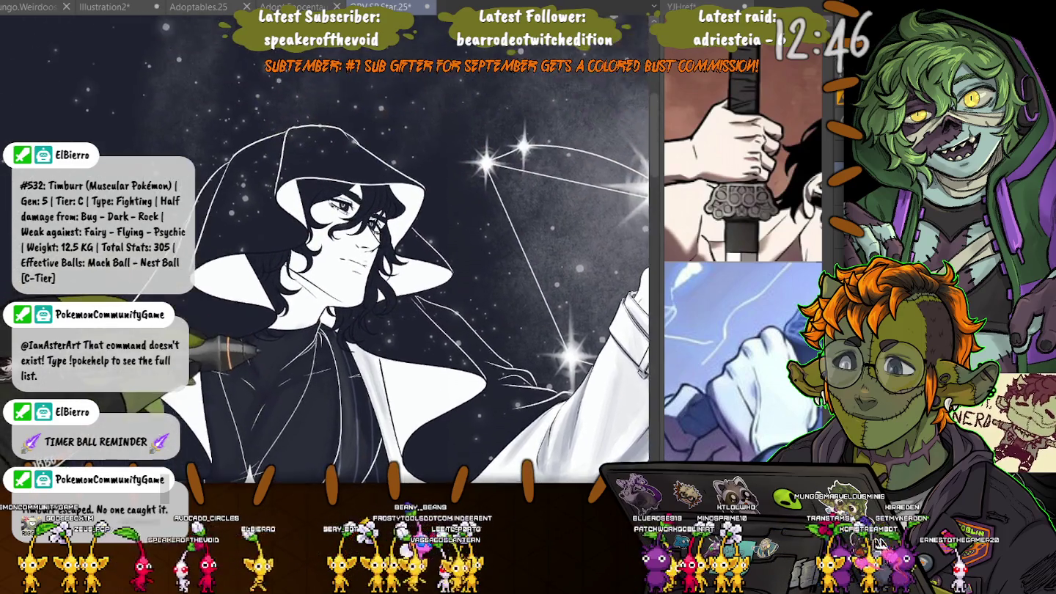
{"action": "scroll", "coordinate": [229, 300], "scroll_direction": "down", "scroll_amount": 2}
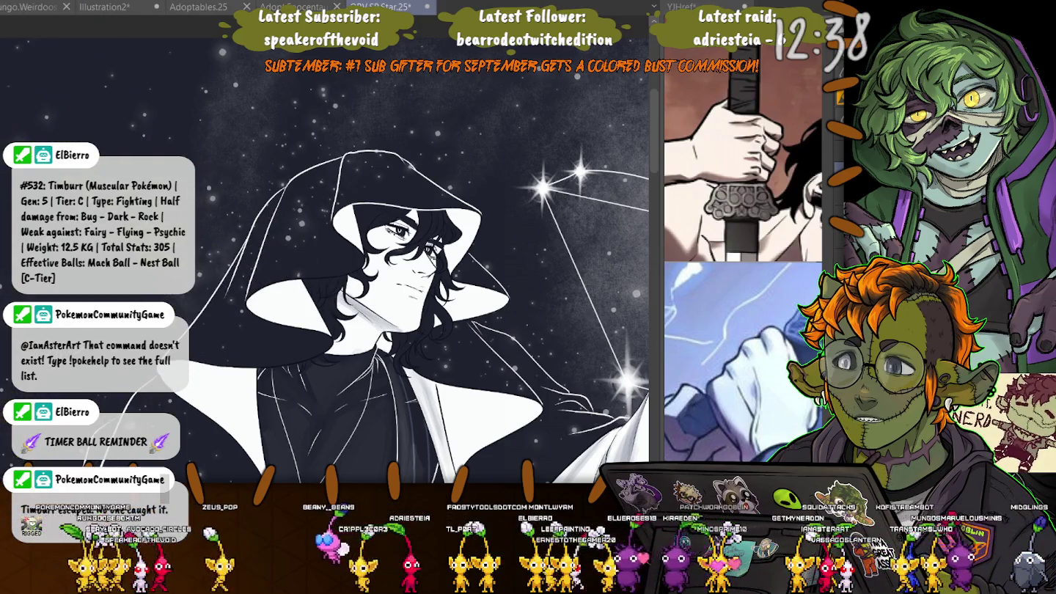
Save the illustration with Ctrl+S and zoom in on the chest and star pendant.
{"action": "key", "text": "ctrl+s"}
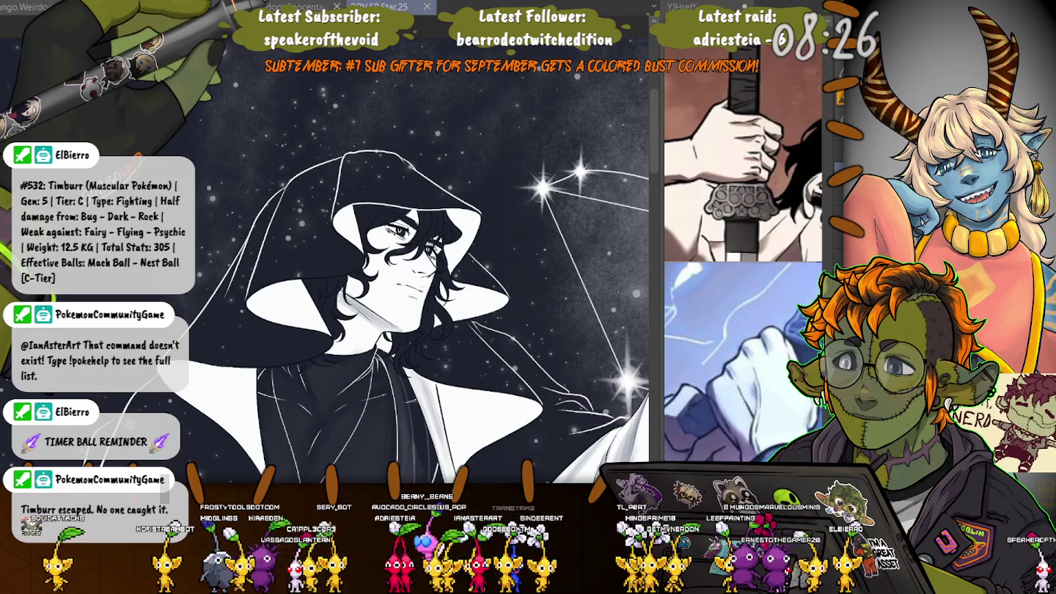
{"action": "scroll", "coordinate": [212, 202], "scroll_direction": "up", "scroll_amount": 2}
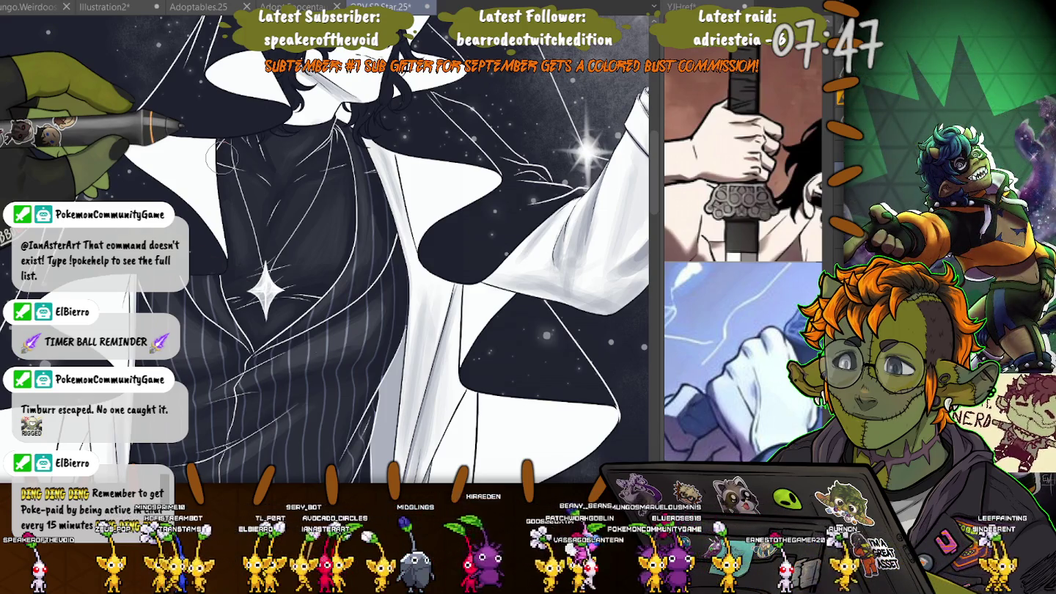
Pan across the pinstriped vest, coat and gloved hand, then back to the hooded face and collar.
{"action": "scroll", "coordinate": [224, 156], "scroll_direction": "up", "scroll_amount": 3}
{"action": "left_click_drag", "start_coordinate": [224, 156], "coordinate": [310, 304]}
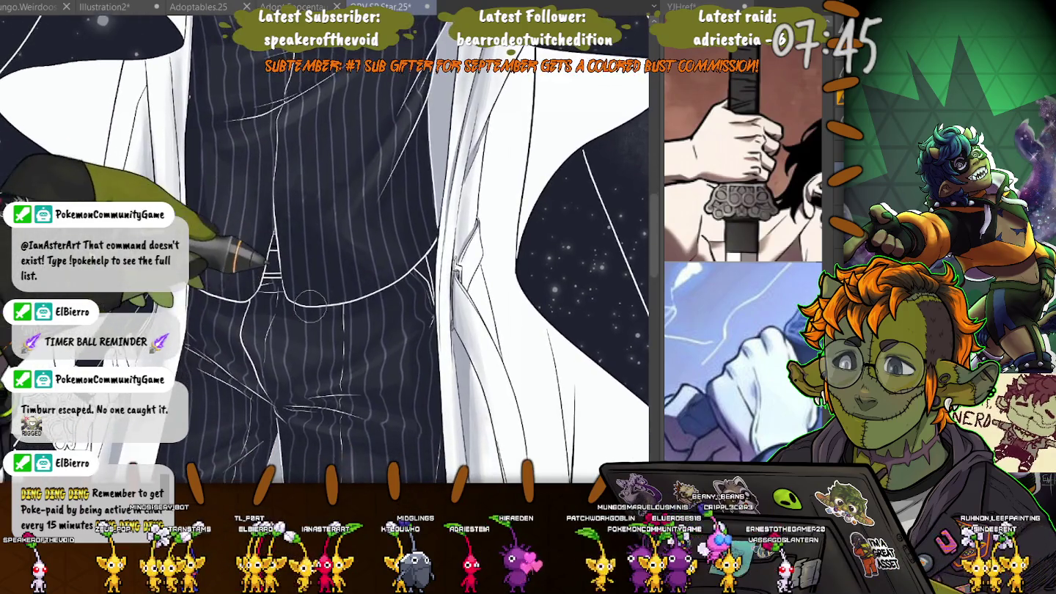
{"action": "scroll", "coordinate": [311, 304], "scroll_direction": "down", "scroll_amount": 2}
{"action": "left_click_drag", "start_coordinate": [132, 176], "coordinate": [247, 179]}
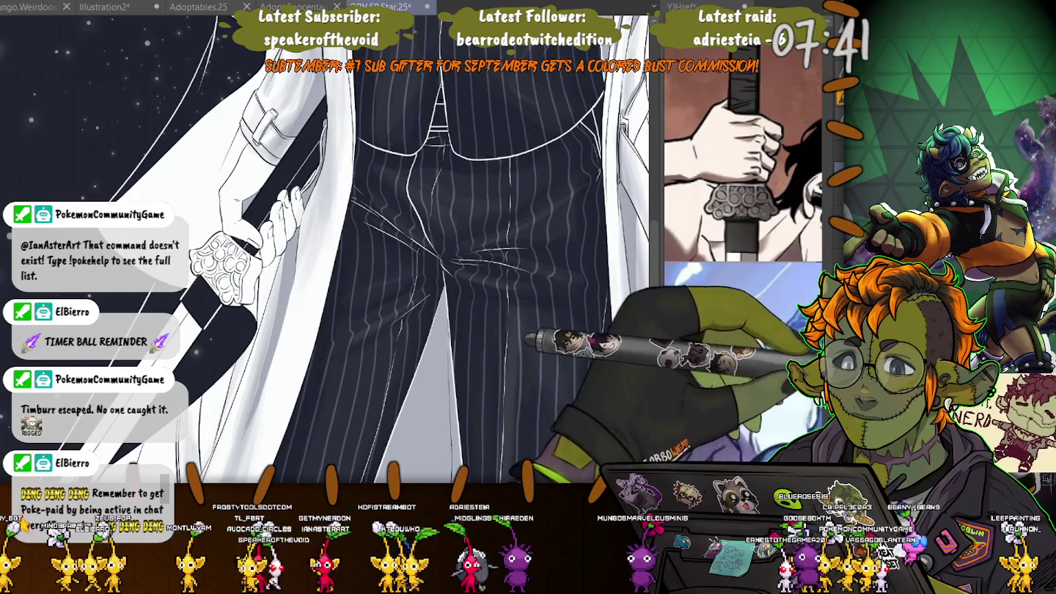
{"action": "left_click_drag", "start_coordinate": [432, 43], "coordinate": [445, 192]}
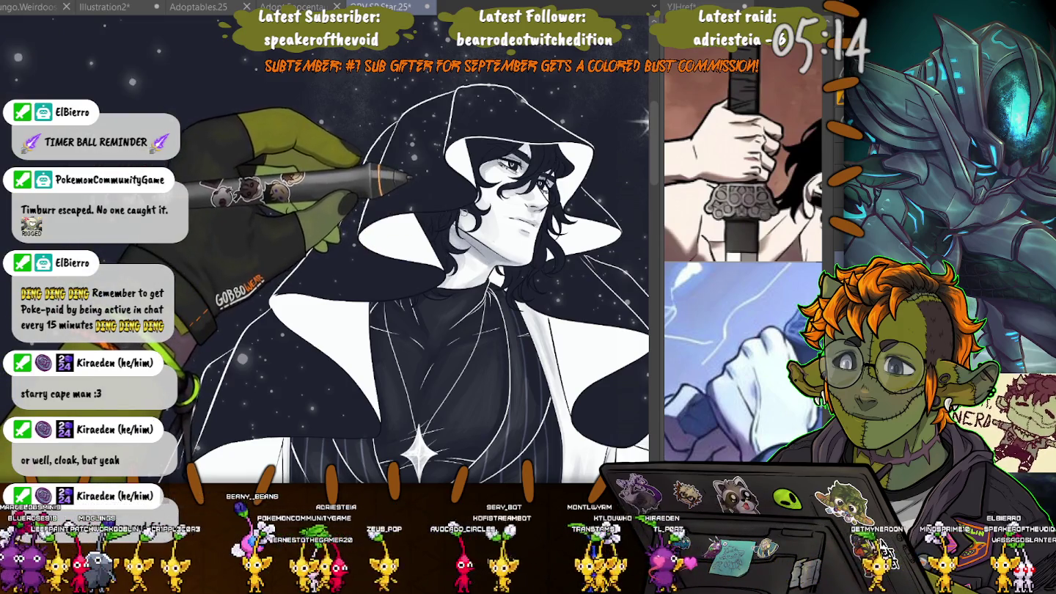
Fill the inner cloak area around the chest with dark grey shading.
{"action": "scroll", "coordinate": [362, 287], "scroll_direction": "up", "scroll_amount": 2}
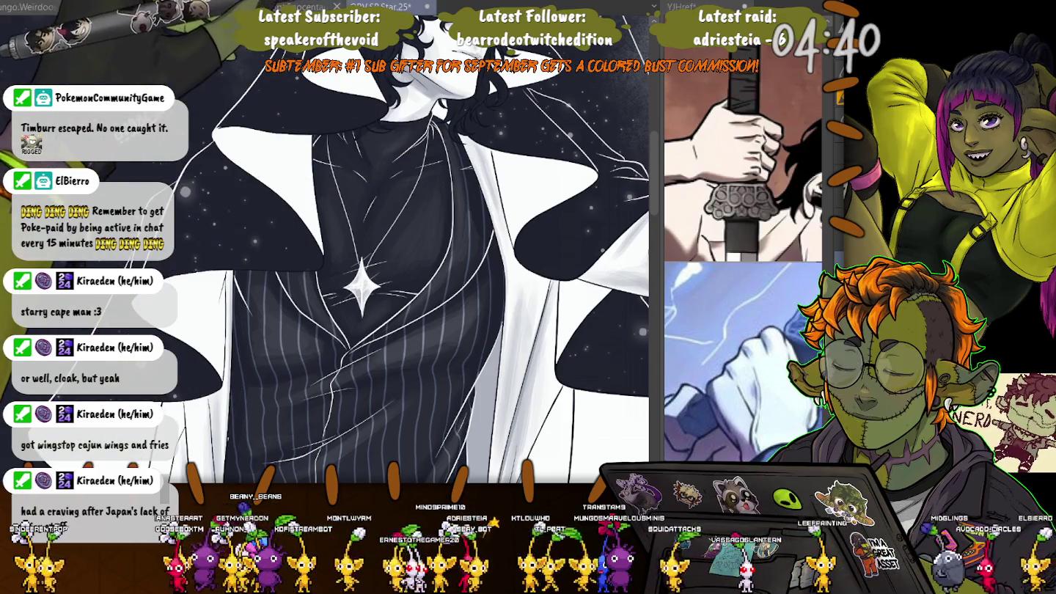
{"action": "scroll", "coordinate": [353, 248], "scroll_direction": "down", "scroll_amount": 2}
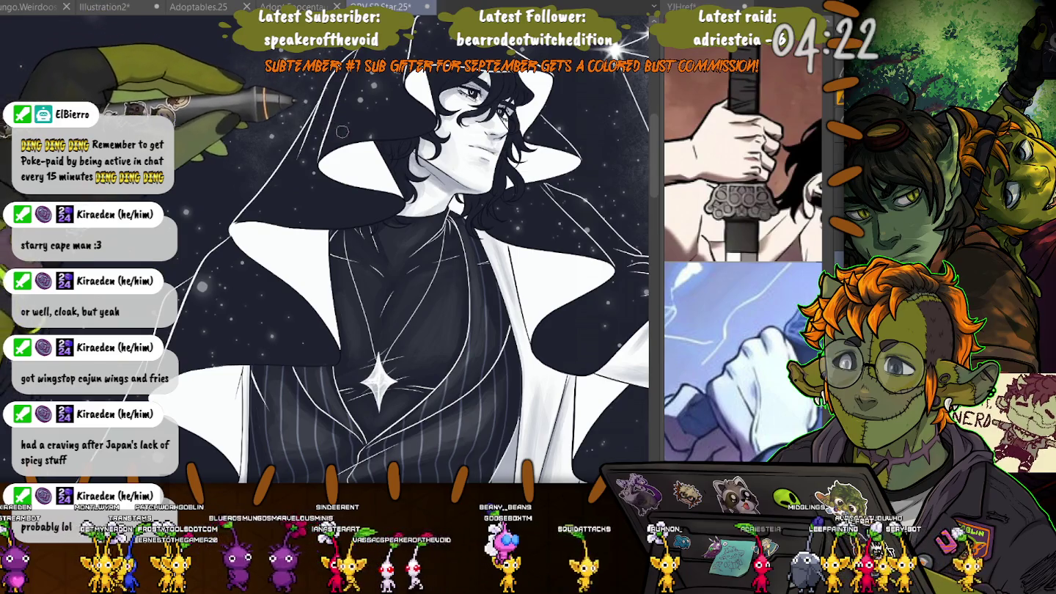
{"action": "scroll", "coordinate": [359, 141], "scroll_direction": "down", "scroll_amount": 5}
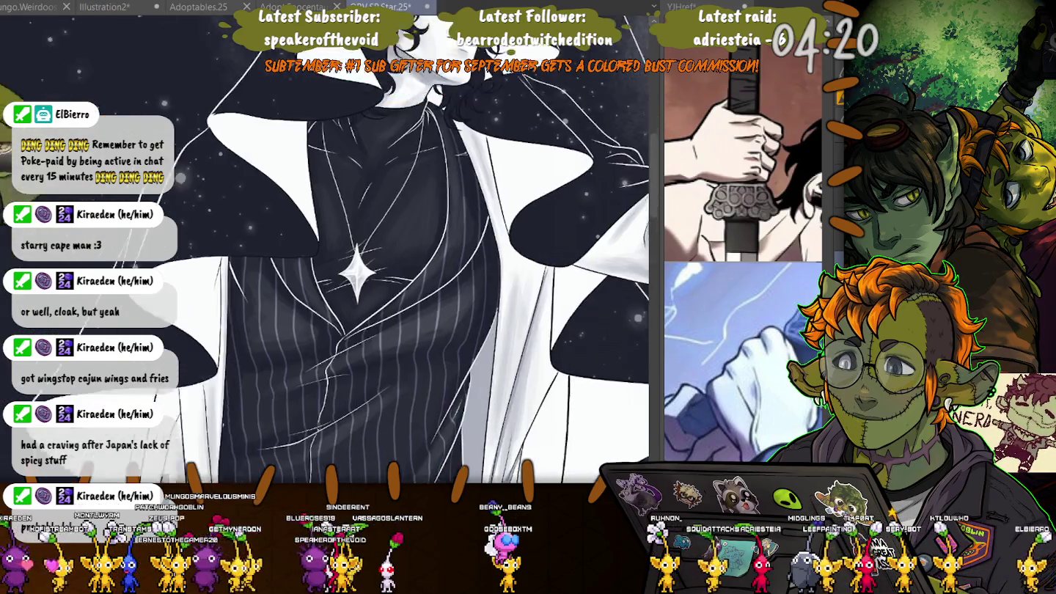
{"action": "scroll", "coordinate": [491, 364], "scroll_direction": "up", "scroll_amount": 3}
{"action": "scroll", "coordinate": [490, 364], "scroll_direction": "up", "scroll_amount": 2}
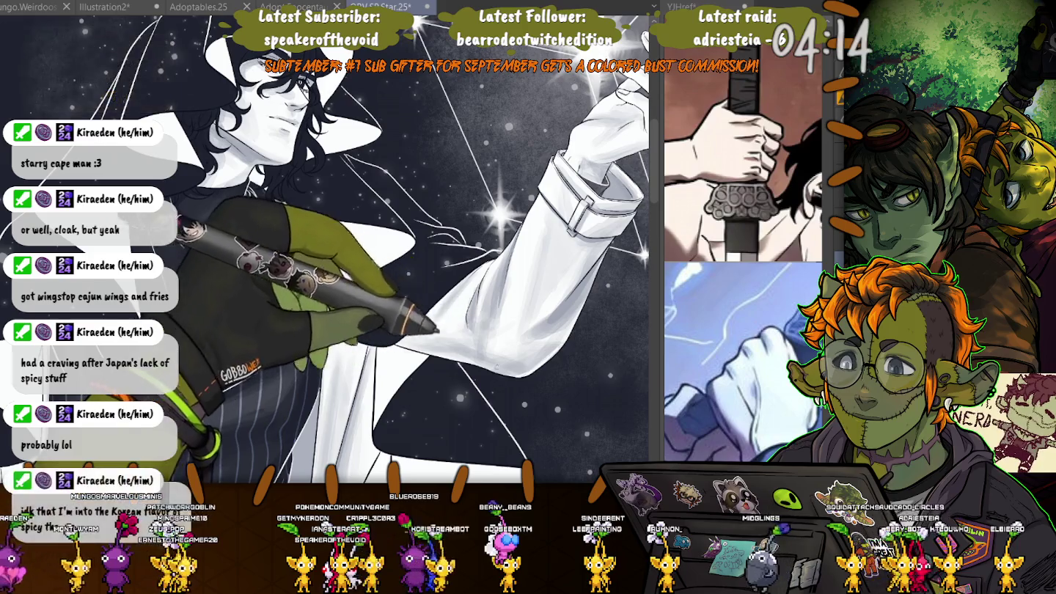
{"action": "left_click", "coordinate": [423, 337]}
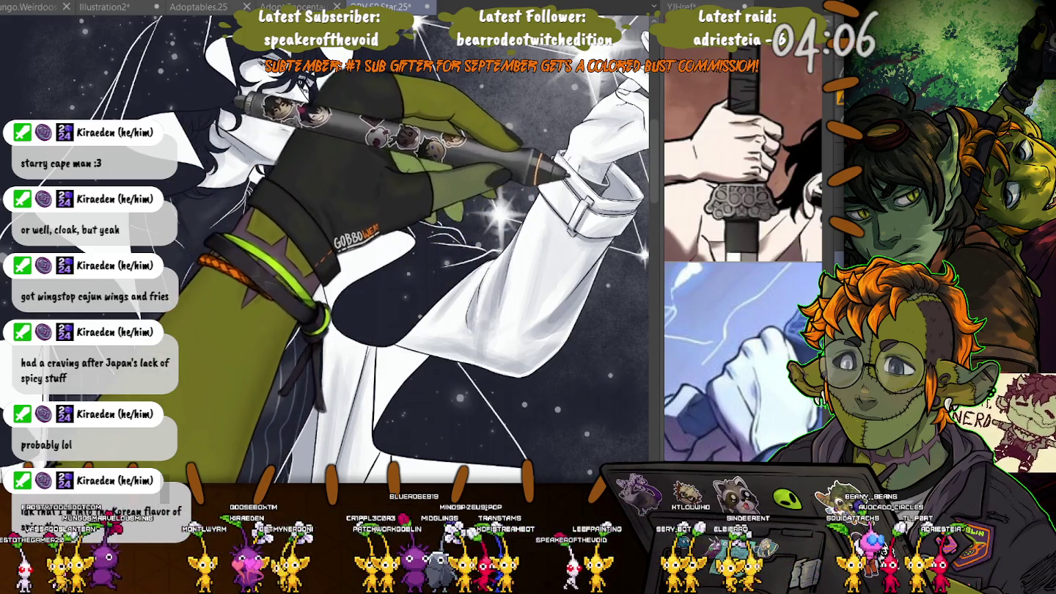
{"action": "scroll", "coordinate": [323, 249], "scroll_direction": "up", "scroll_amount": 3}
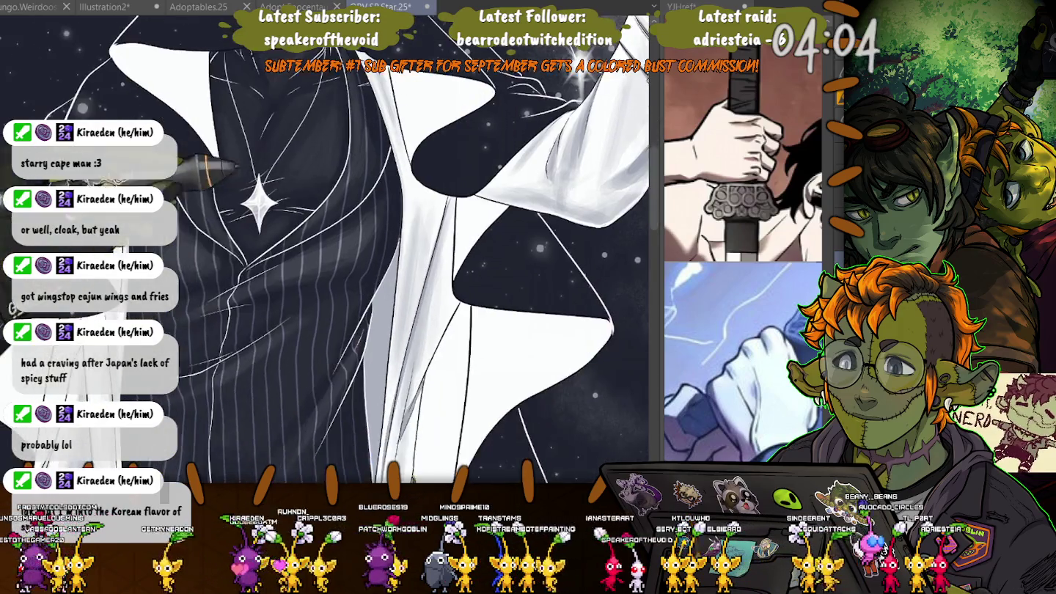
{"action": "scroll", "coordinate": [323, 250], "scroll_direction": "down", "scroll_amount": 2}
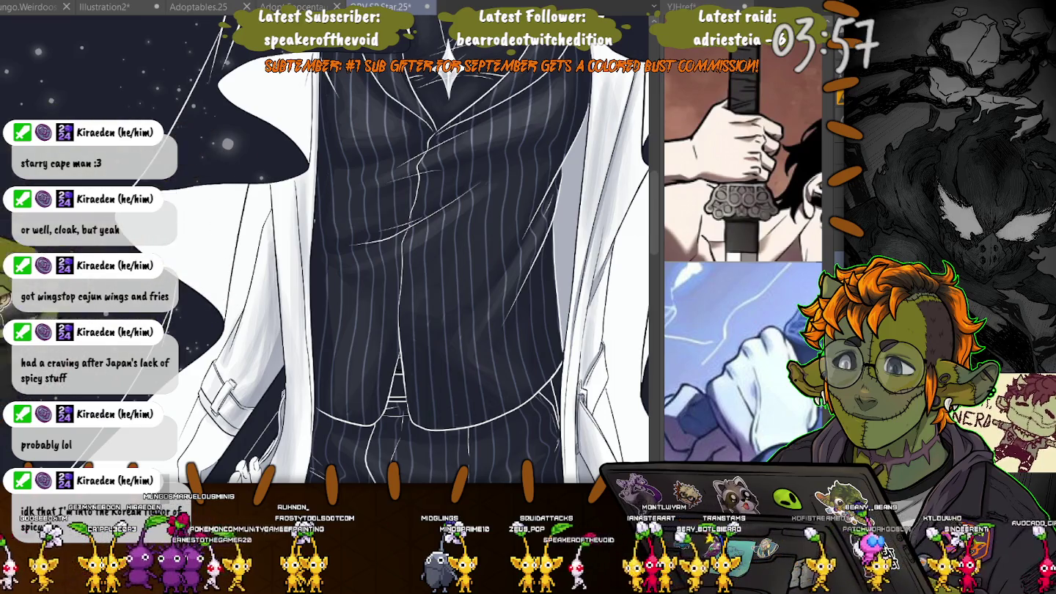
Bring the hand, cuff, coat and pinstripe trousers into view.
{"action": "left_click_drag", "start_coordinate": [322, 366], "coordinate": [403, 175]}
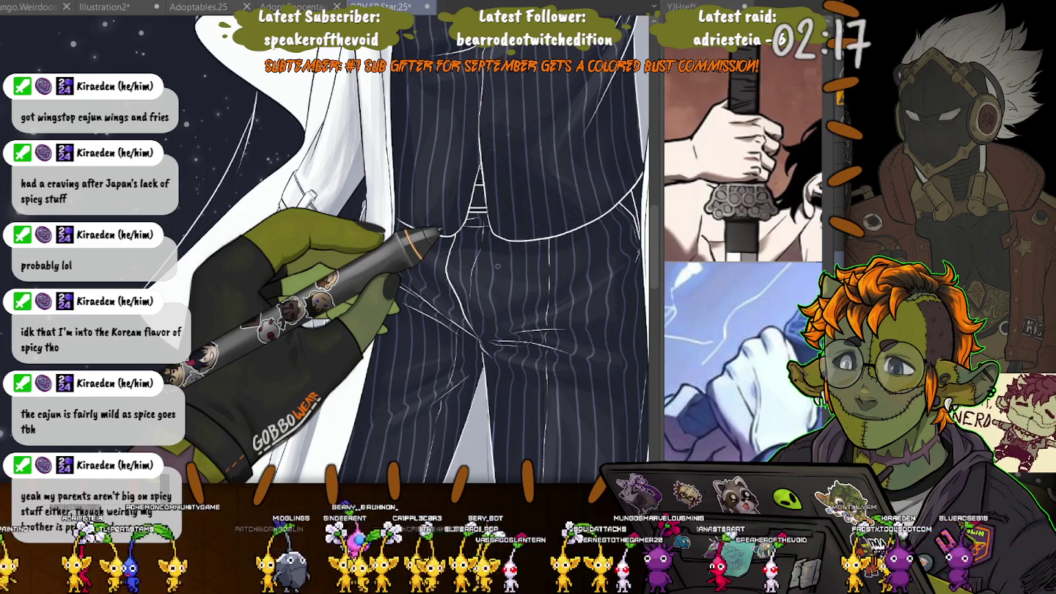
{"action": "left_click_drag", "start_coordinate": [497, 266], "coordinate": [511, 220]}
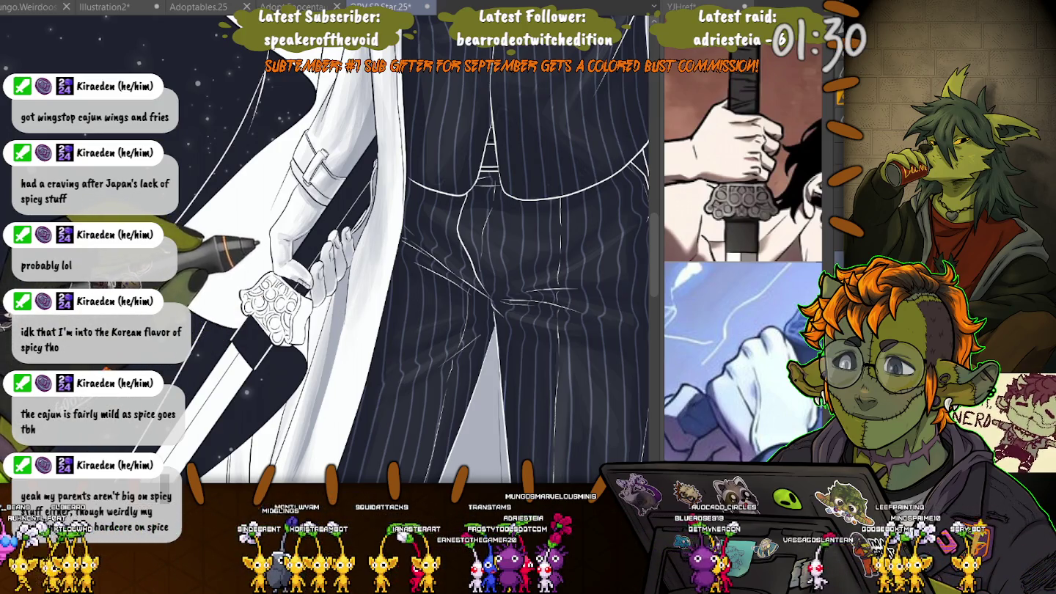
{"action": "scroll", "coordinate": [330, 264], "scroll_direction": "down", "scroll_amount": 2}
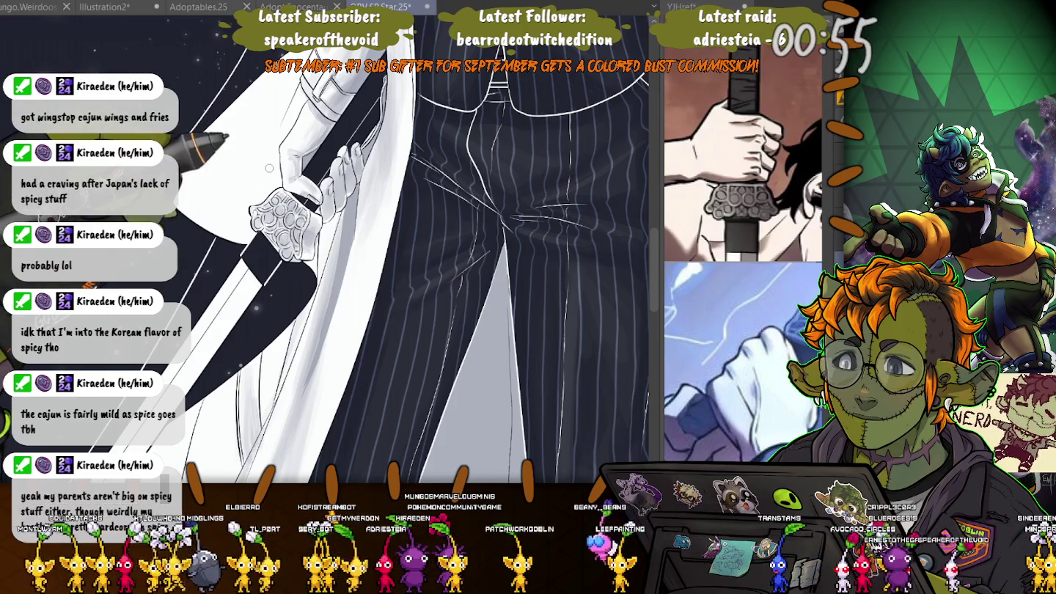
Rotate the canvas view to angle the sword area and zoom in.
{"action": "key", "text": "^"}
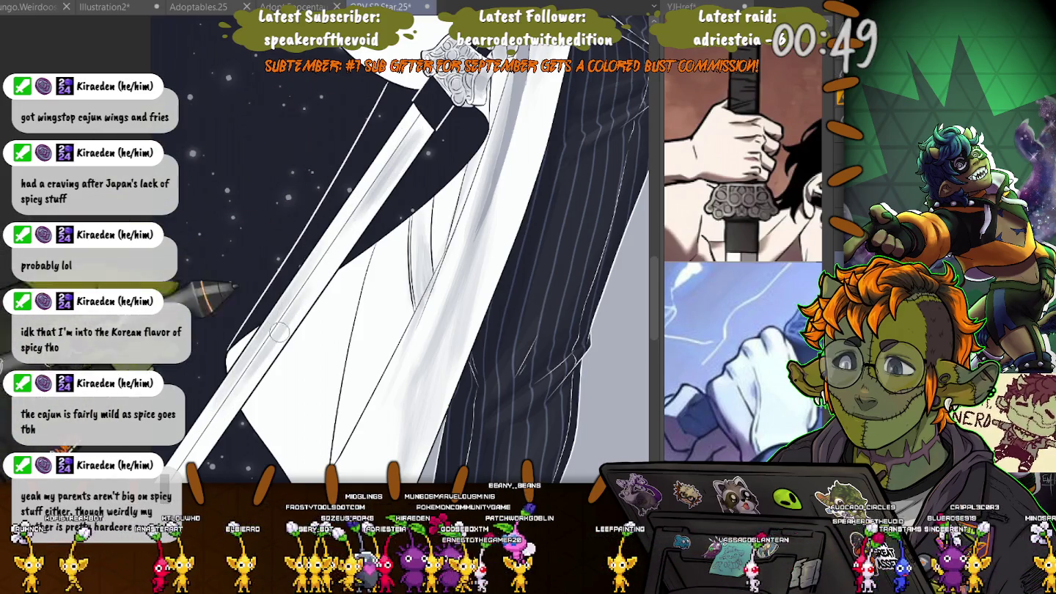
{"action": "scroll", "coordinate": [278, 332], "scroll_direction": "up", "scroll_amount": 1}
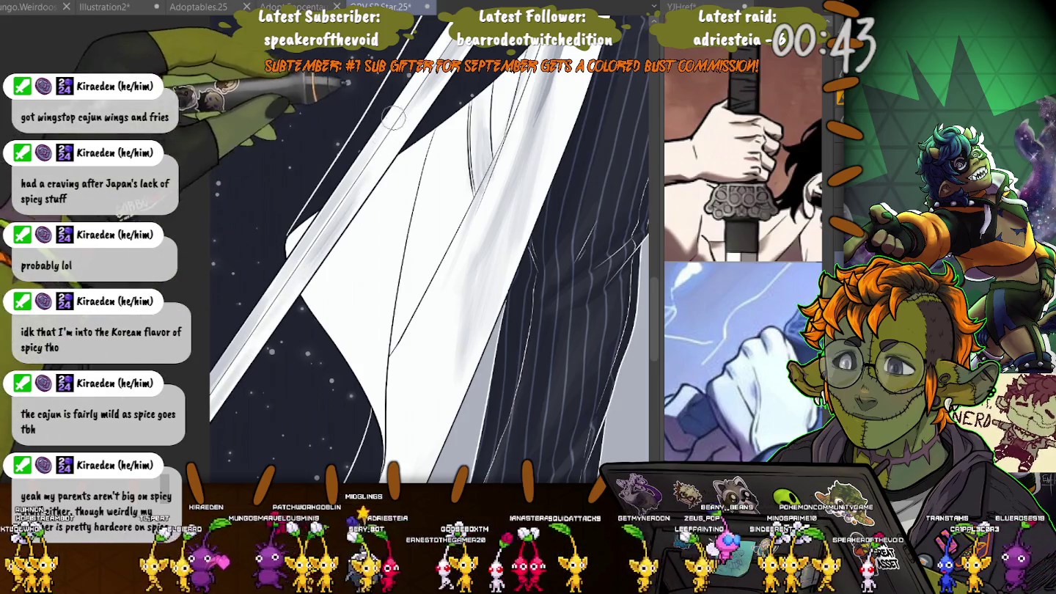
Tilt and pan along the sword hilt and blade, then zoom out to the full coat and trousers.
{"action": "left_click_drag", "start_coordinate": [392, 116], "coordinate": [398, 295]}
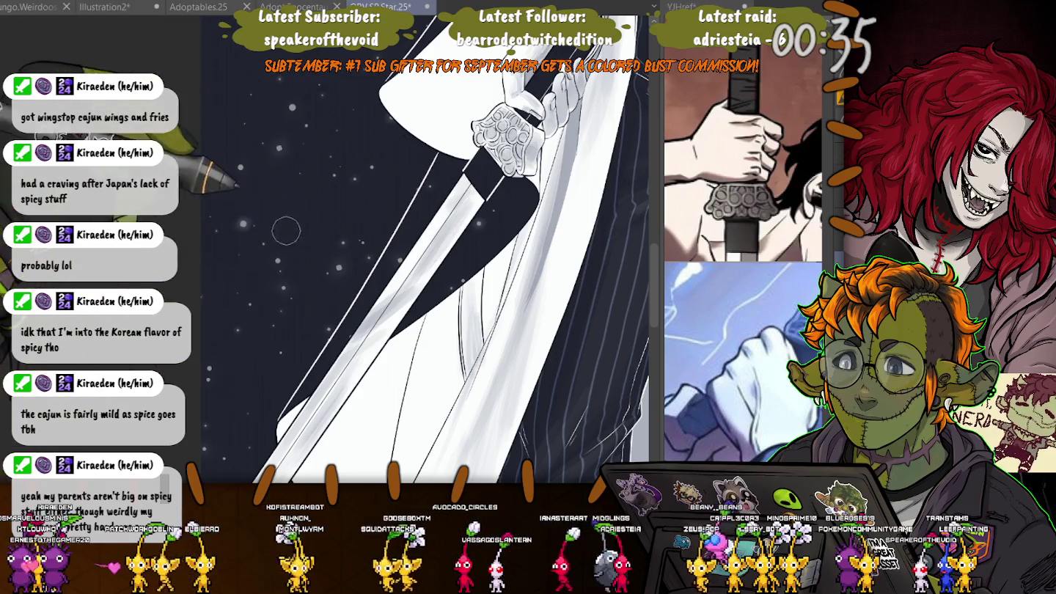
{"action": "left_click_drag", "start_coordinate": [286, 230], "coordinate": [261, 362]}
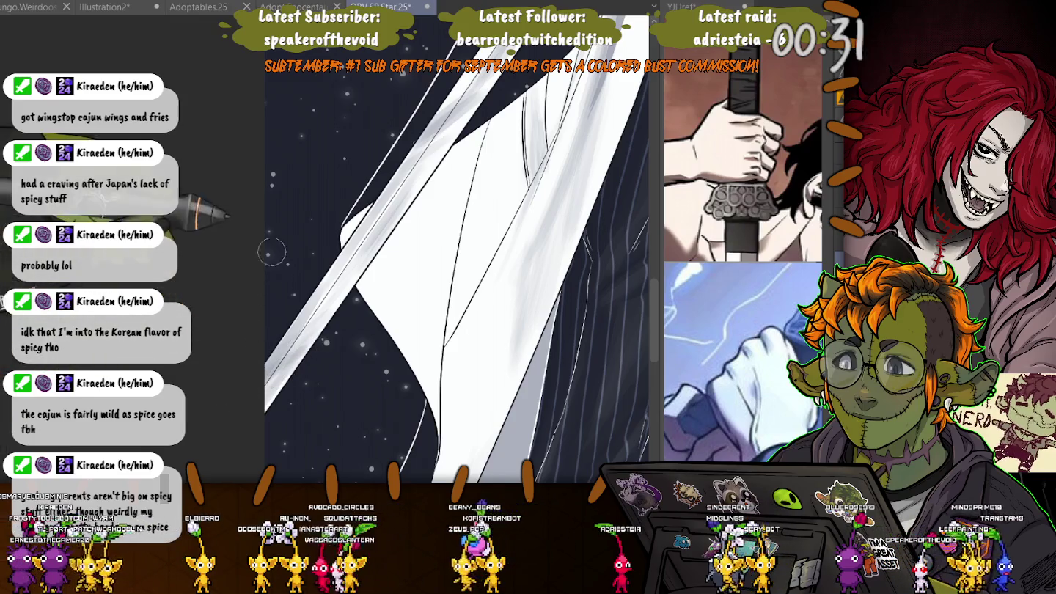
{"action": "left_click_drag", "start_coordinate": [272, 252], "coordinate": [205, 325]}
{"action": "mouse_move", "coordinate": [295, 357]}
{"action": "left_mouse_down"}
{"action": "mouse_move", "coordinate": [319, 254]}
{"action": "mouse_move", "coordinate": [409, 330]}
{"action": "left_mouse_up"}
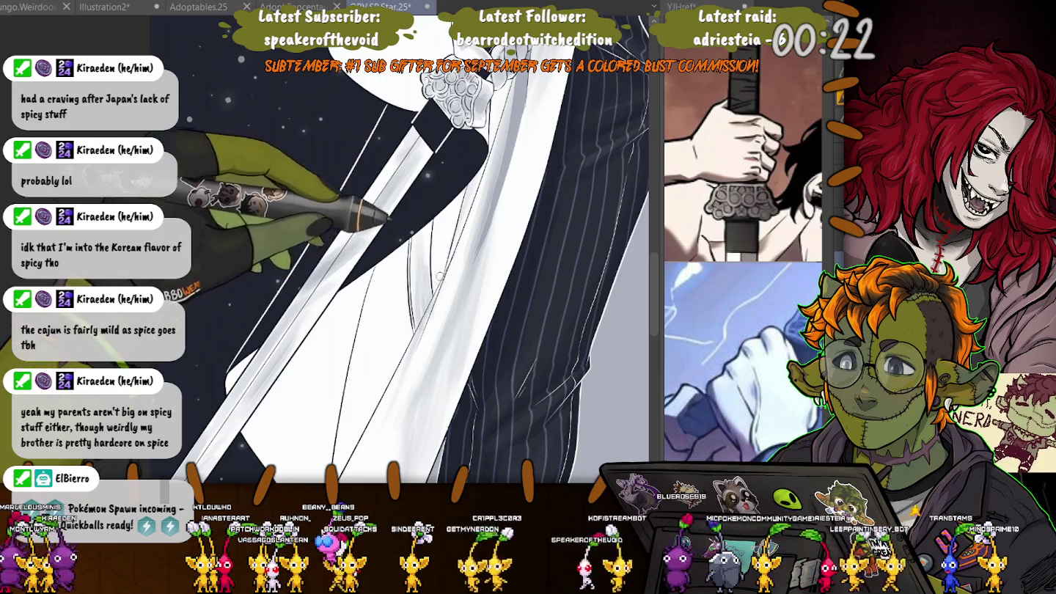
{"action": "scroll", "coordinate": [426, 208], "scroll_direction": "down", "scroll_amount": 3}
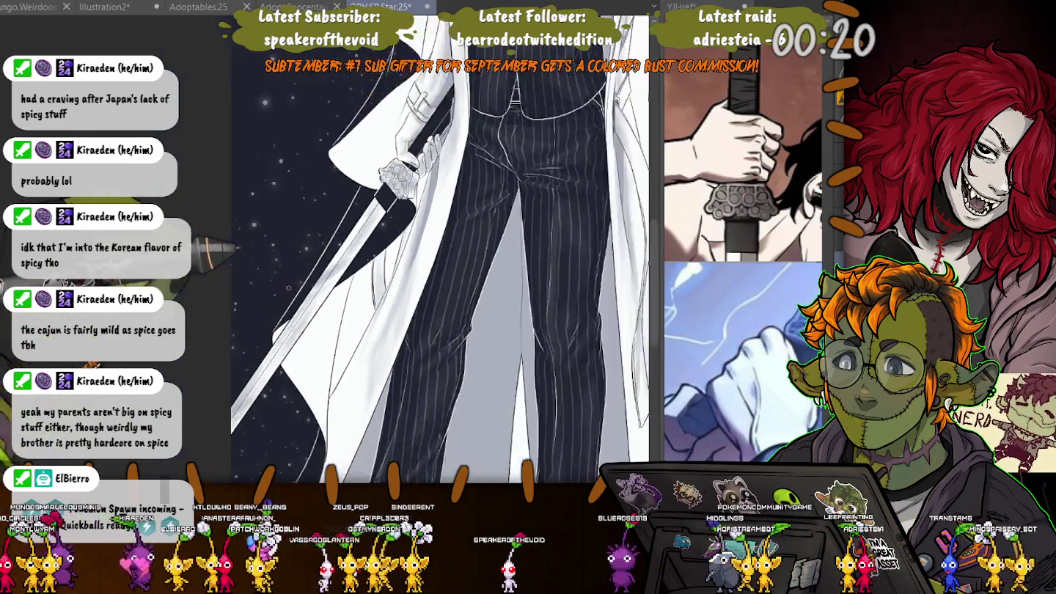
Zoom out to check the whole hooded figure, then zoom back in on the legs.
{"action": "scroll", "coordinate": [425, 208], "scroll_direction": "down", "scroll_amount": 3}
{"action": "scroll", "coordinate": [425, 249], "scroll_direction": "down", "scroll_amount": 2}
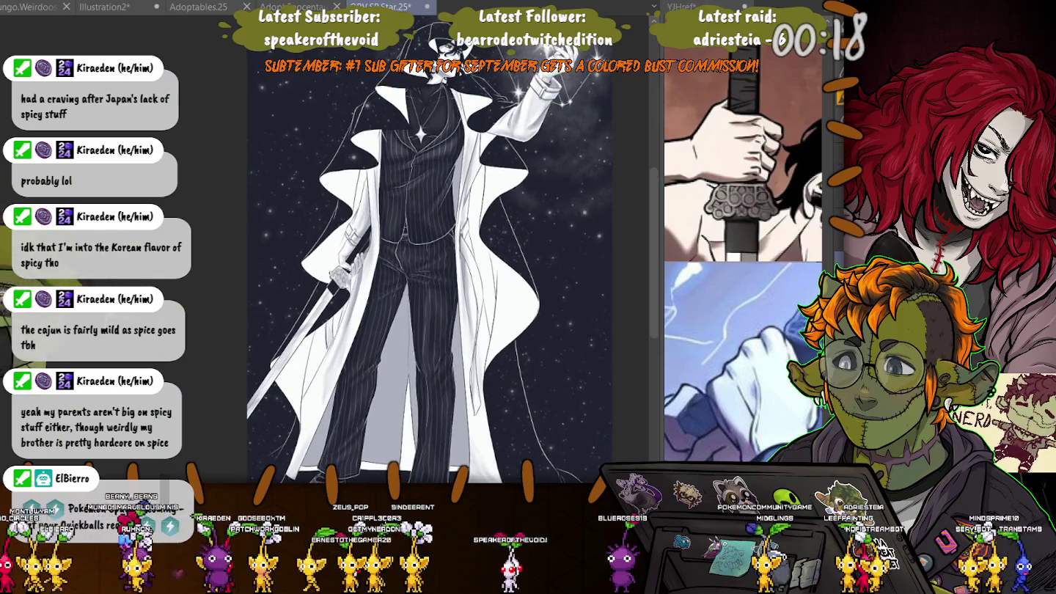
{"action": "scroll", "coordinate": [432, 249], "scroll_direction": "up", "scroll_amount": 3}
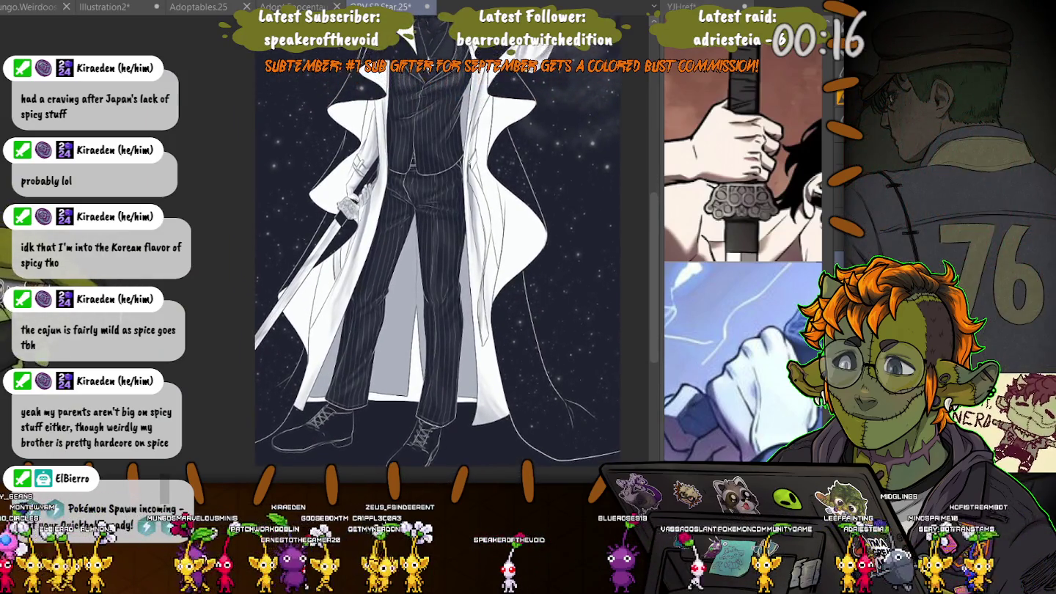
{"action": "scroll", "coordinate": [390, 267], "scroll_direction": "up", "scroll_amount": 1}
{"action": "scroll", "coordinate": [390, 267], "scroll_direction": "up", "scroll_amount": 1}
{"action": "scroll", "coordinate": [391, 267], "scroll_direction": "up", "scroll_amount": 1}
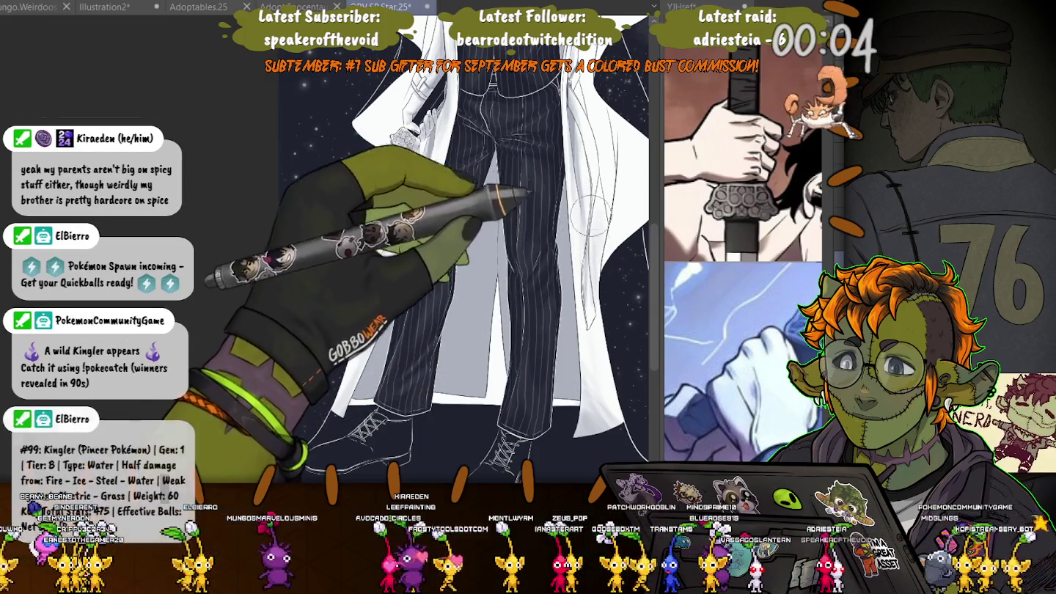
Adjust the zoom around the pinstripe trousers, laced boots and surrounding white coat panels.
{"action": "scroll", "coordinate": [465, 249], "scroll_direction": "down", "scroll_amount": 3}
{"action": "scroll", "coordinate": [465, 250], "scroll_direction": "up", "scroll_amount": 2}
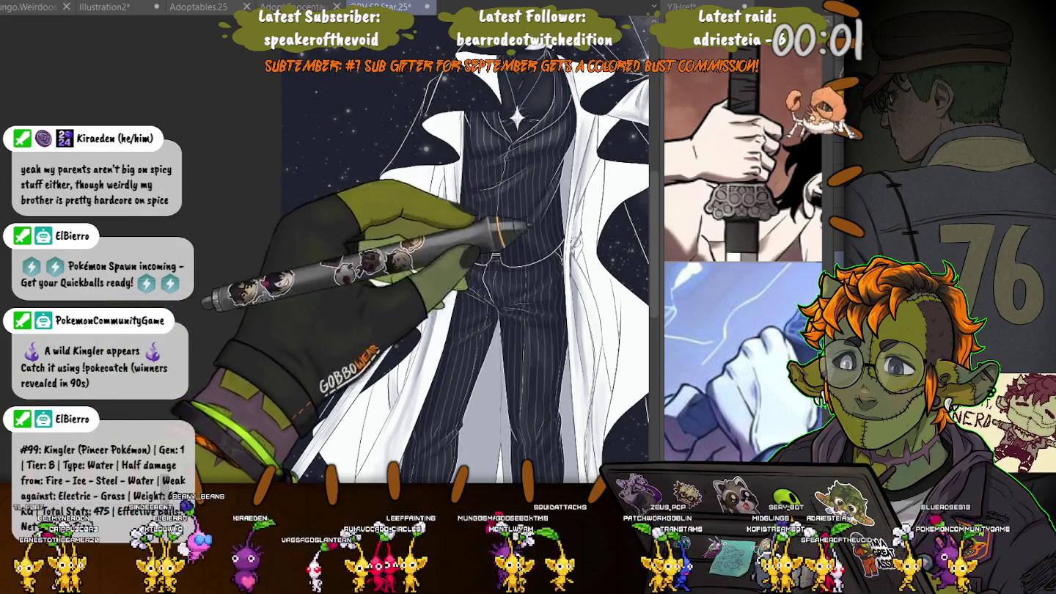
{"action": "scroll", "coordinate": [360, 279], "scroll_direction": "down", "scroll_amount": 3}
{"action": "scroll", "coordinate": [419, 279], "scroll_direction": "up", "scroll_amount": 1}
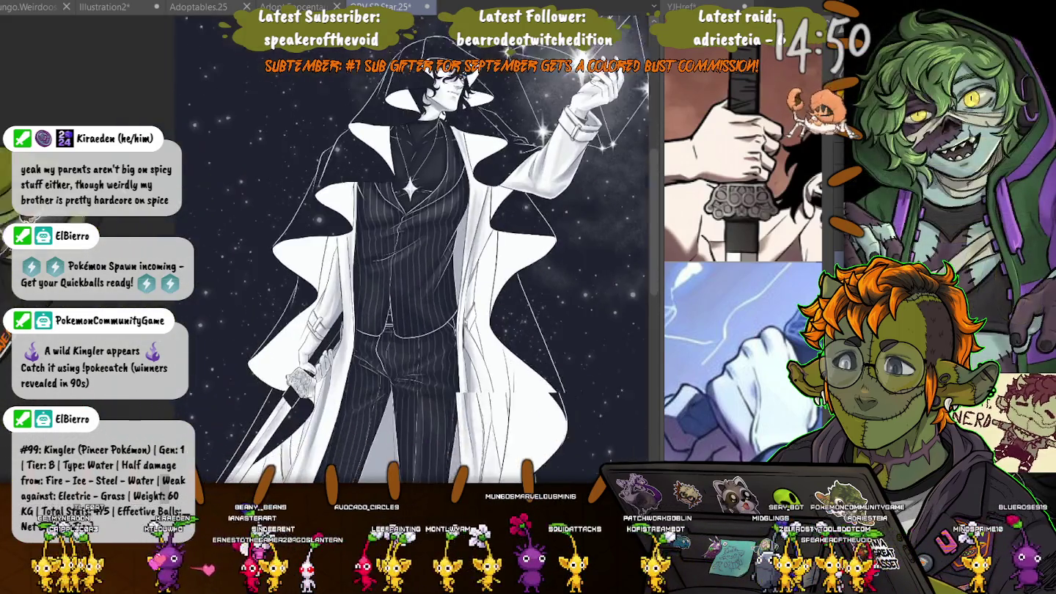
{"action": "scroll", "coordinate": [418, 279], "scroll_direction": "up", "scroll_amount": 1}
{"action": "scroll", "coordinate": [418, 279], "scroll_direction": "up", "scroll_amount": 1}
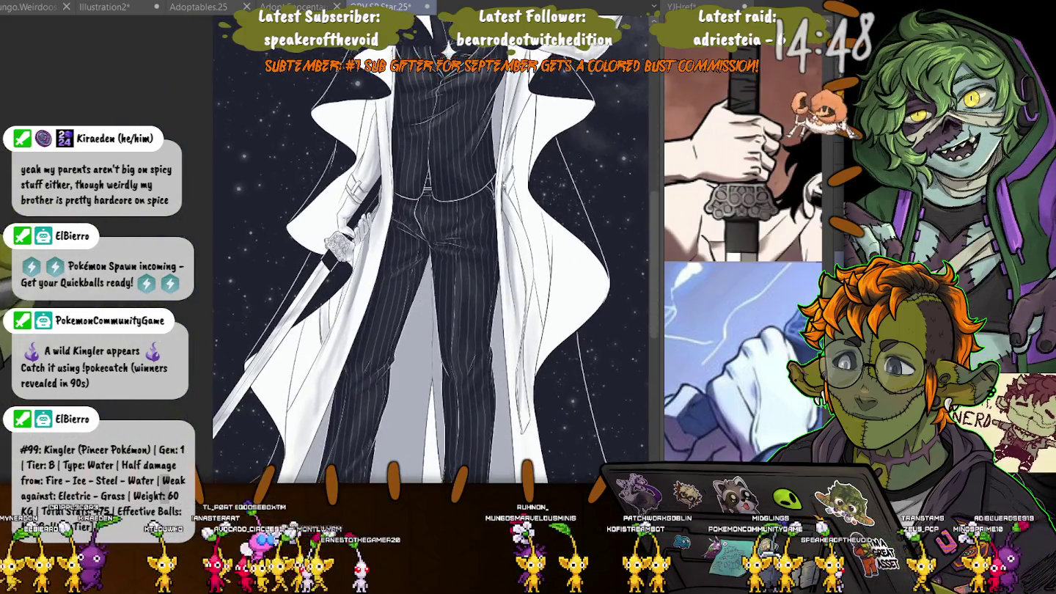
{"action": "scroll", "coordinate": [429, 249], "scroll_direction": "down", "scroll_amount": 3}
{"action": "scroll", "coordinate": [429, 249], "scroll_direction": "down", "scroll_amount": 2}
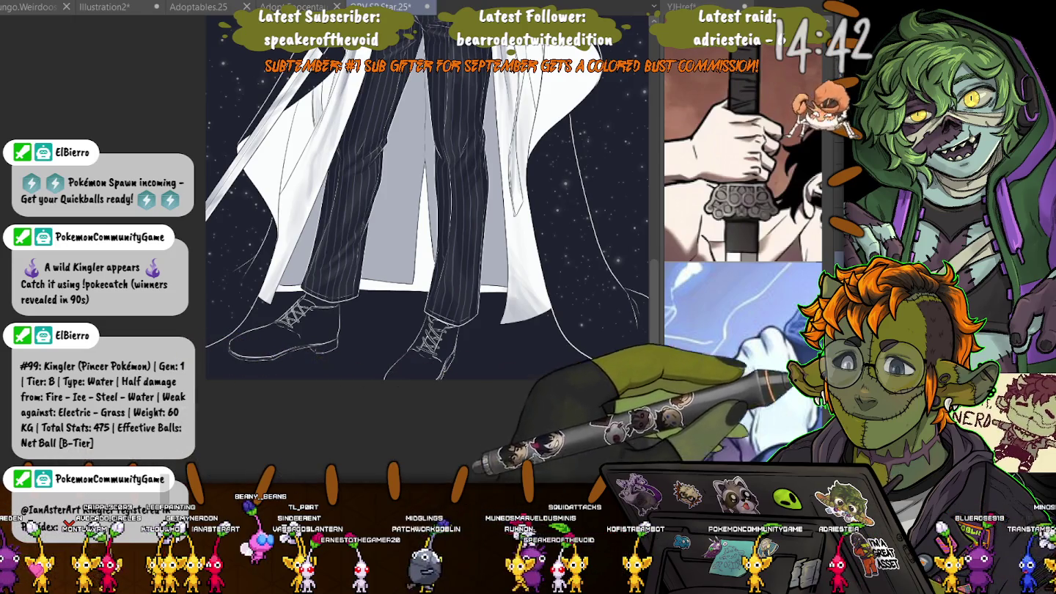
{"action": "scroll", "coordinate": [421, 366], "scroll_direction": "up", "scroll_amount": 2}
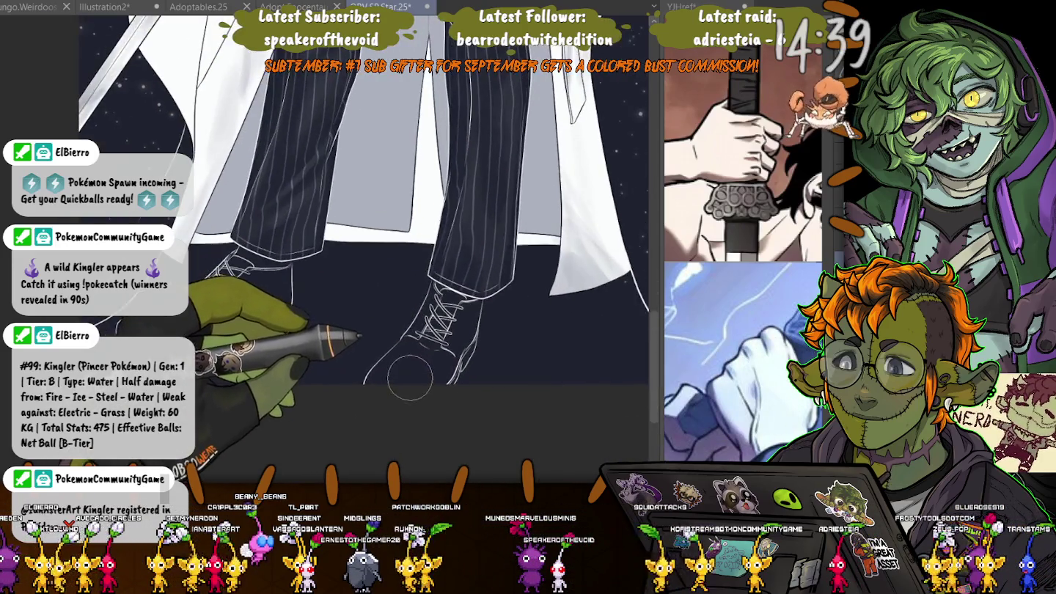
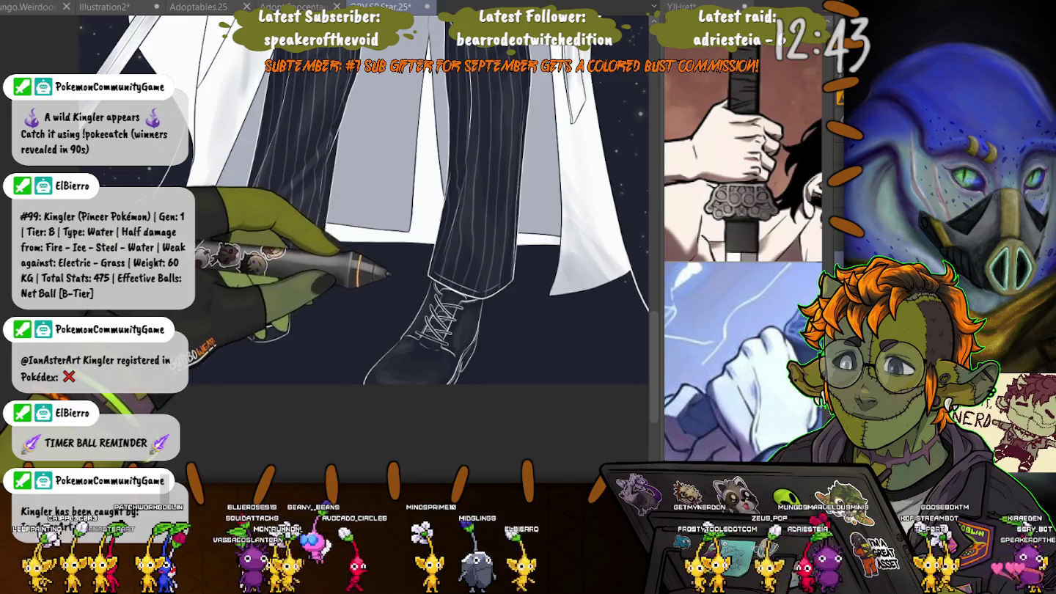
Frame the full figure, then hide the starry background and the dark pants fill layers.
{"action": "scroll", "coordinate": [277, 441], "scroll_direction": "down", "scroll_amount": 2}
{"action": "scroll", "coordinate": [277, 441], "scroll_direction": "down", "scroll_amount": 2}
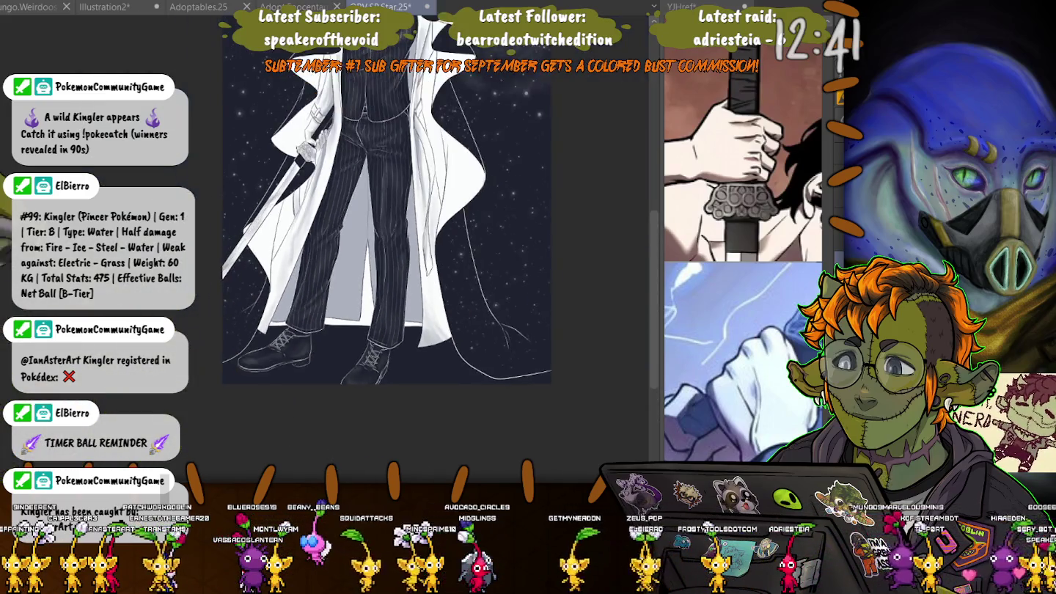
{"action": "scroll", "coordinate": [277, 441], "scroll_direction": "down", "scroll_amount": 2}
{"action": "scroll", "coordinate": [407, 249], "scroll_direction": "up", "scroll_amount": 1}
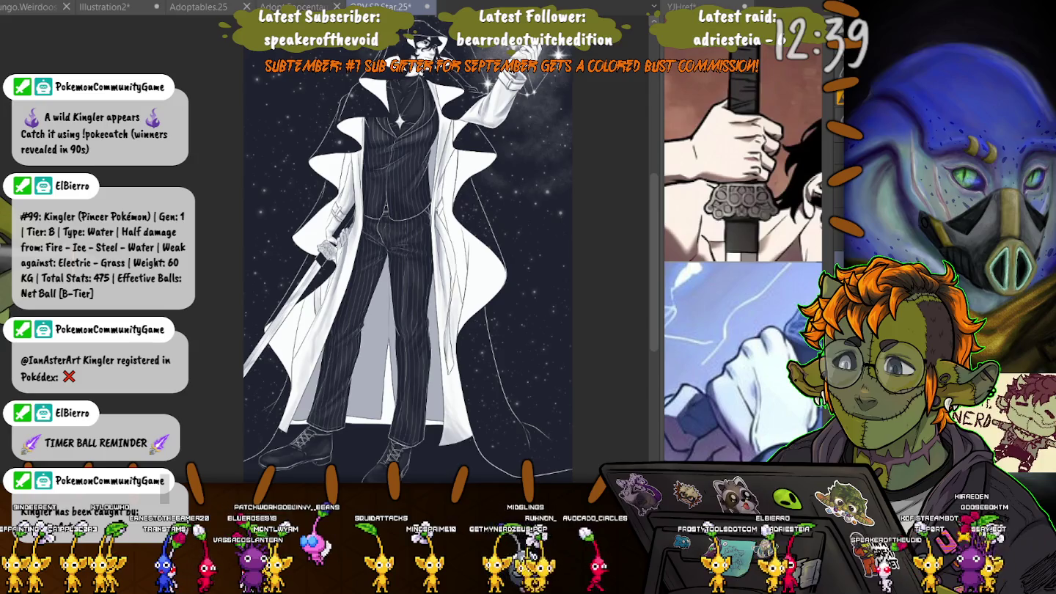
{"action": "scroll", "coordinate": [406, 249], "scroll_direction": "down", "scroll_amount": 1}
{"action": "scroll", "coordinate": [406, 249], "scroll_direction": "down", "scroll_amount": 1}
{"action": "scroll", "coordinate": [407, 250], "scroll_direction": "down", "scroll_amount": 1}
{"action": "scroll", "coordinate": [407, 248], "scroll_direction": "down", "scroll_amount": 1}
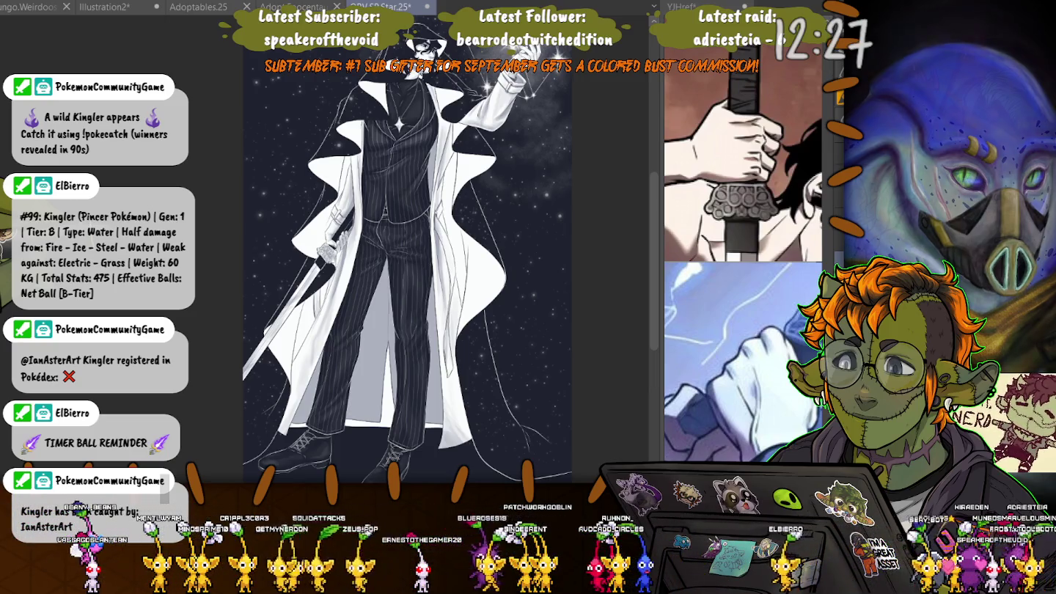
{"action": "scroll", "coordinate": [403, 249], "scroll_direction": "down", "scroll_amount": 2}
{"action": "scroll", "coordinate": [403, 249], "scroll_direction": "down", "scroll_amount": 2}
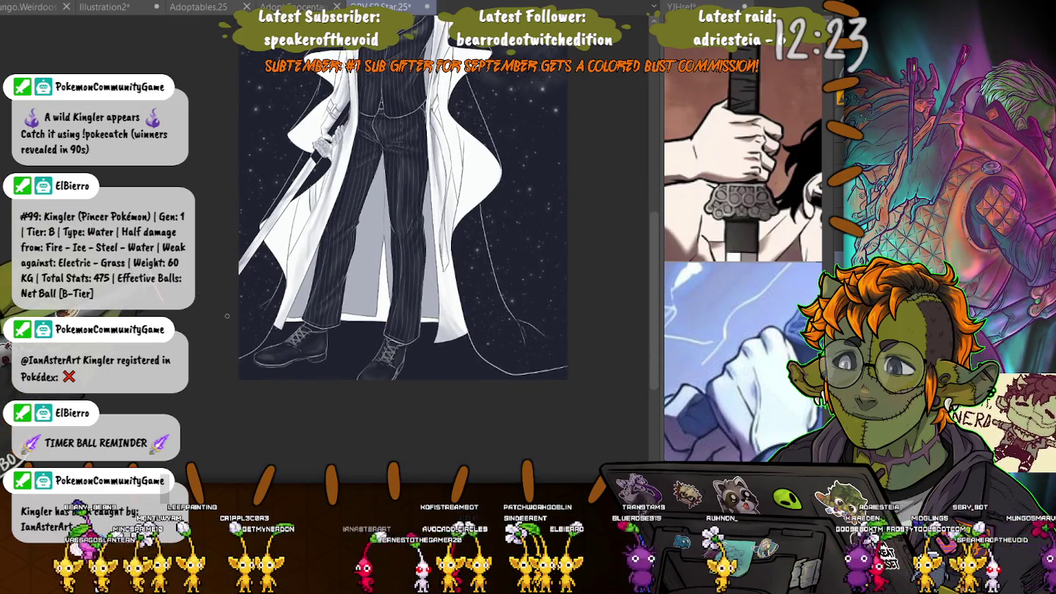
{"action": "mouse_move", "coordinate": [209, 293]}
{"action": "left_mouse_down"}
{"action": "mouse_move", "coordinate": [252, 457]}
{"action": "mouse_move", "coordinate": [201, 347]}
{"action": "mouse_move", "coordinate": [121, 258]}
{"action": "left_mouse_up"}
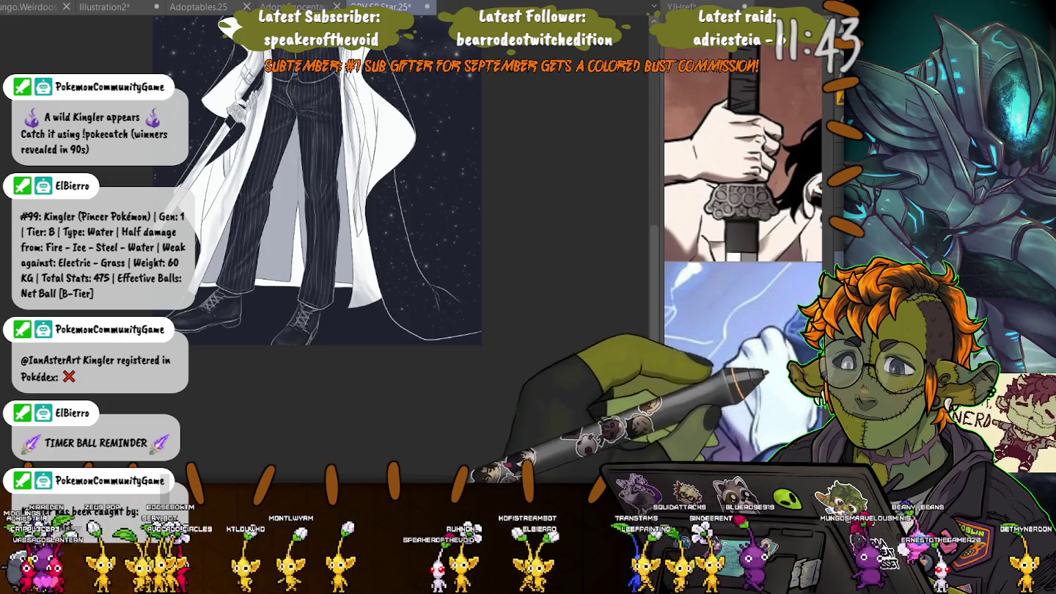
{"action": "key", "text": "ctrl+z"}
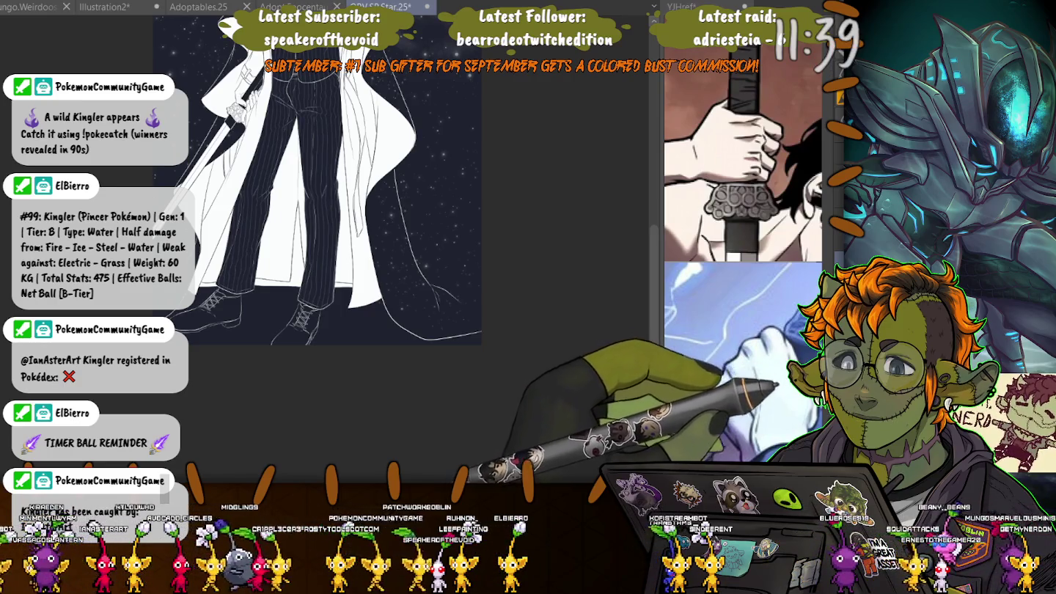
{"action": "key", "text": "ctrl+z"}
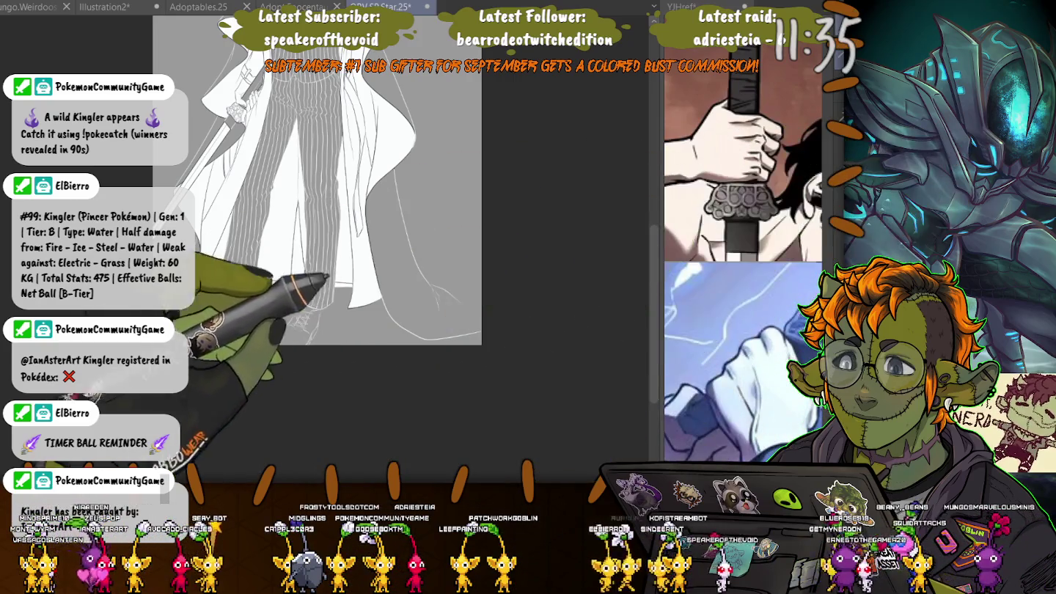
Auto-select the white coat, extend it around the lower-left coat, then deselect.
{"action": "left_click", "coordinate": [259, 307]}
{"action": "left_click", "coordinate": [220, 286]}
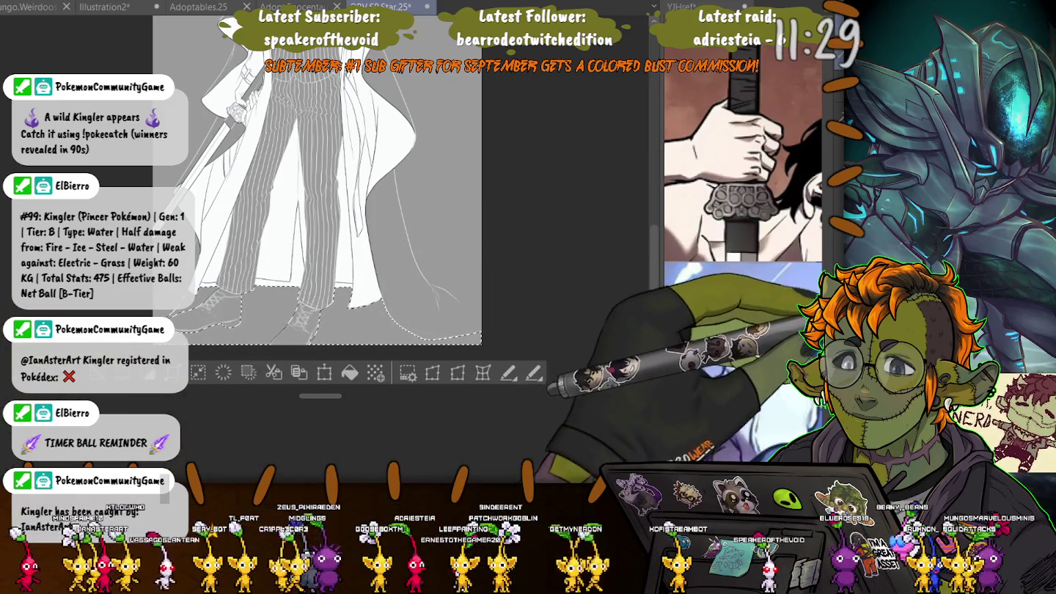
{"action": "key", "text": "ctrl+d"}
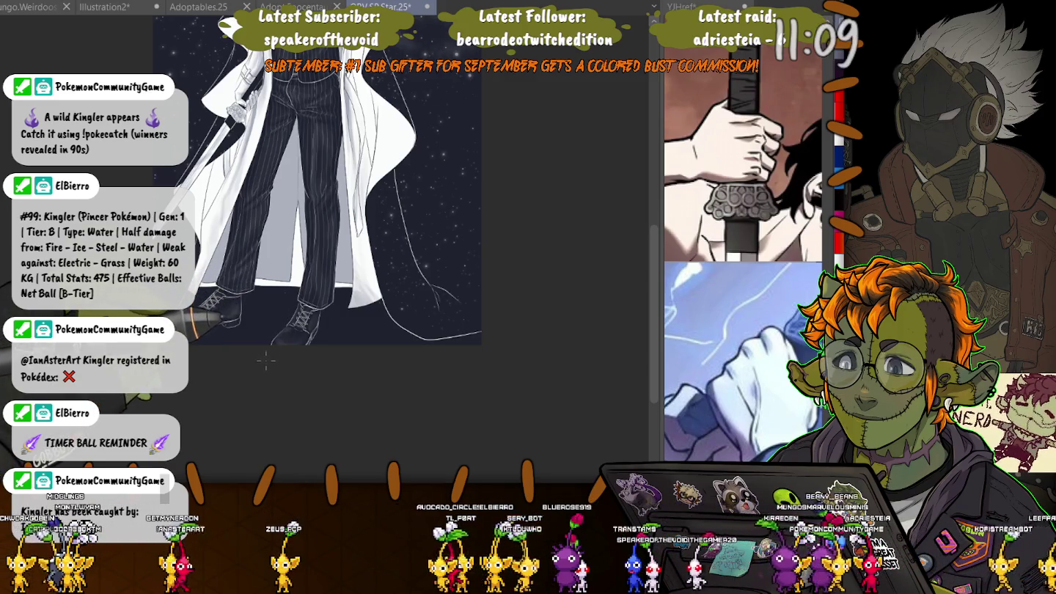
Darken the pale floor around the boots to navy and remove the stray stroke beside the feet.
{"action": "left_click_drag", "start_coordinate": [287, 292], "coordinate": [240, 394]}
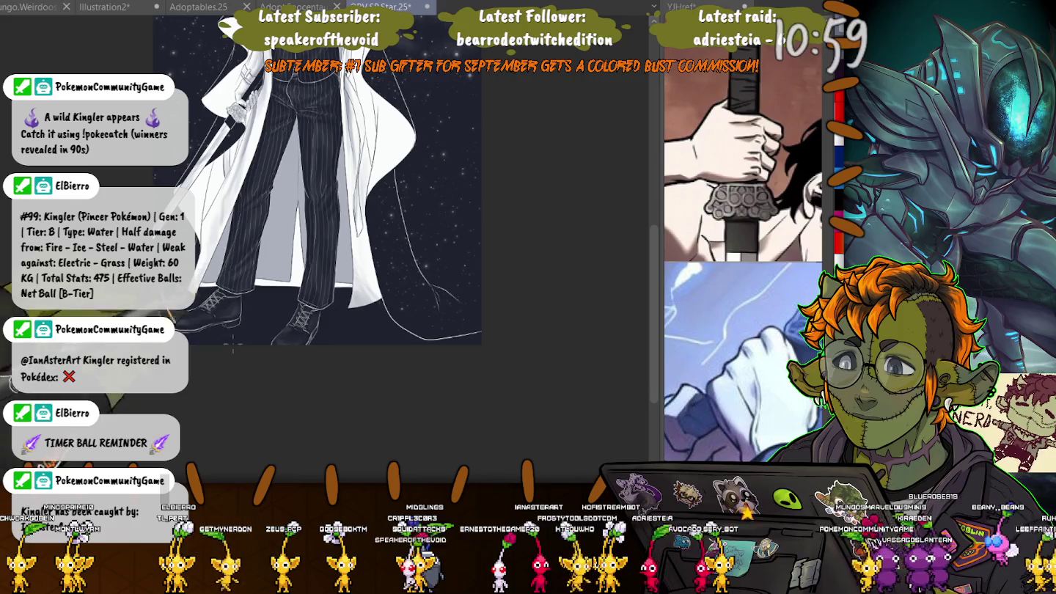
{"action": "key", "text": "ctrl+z"}
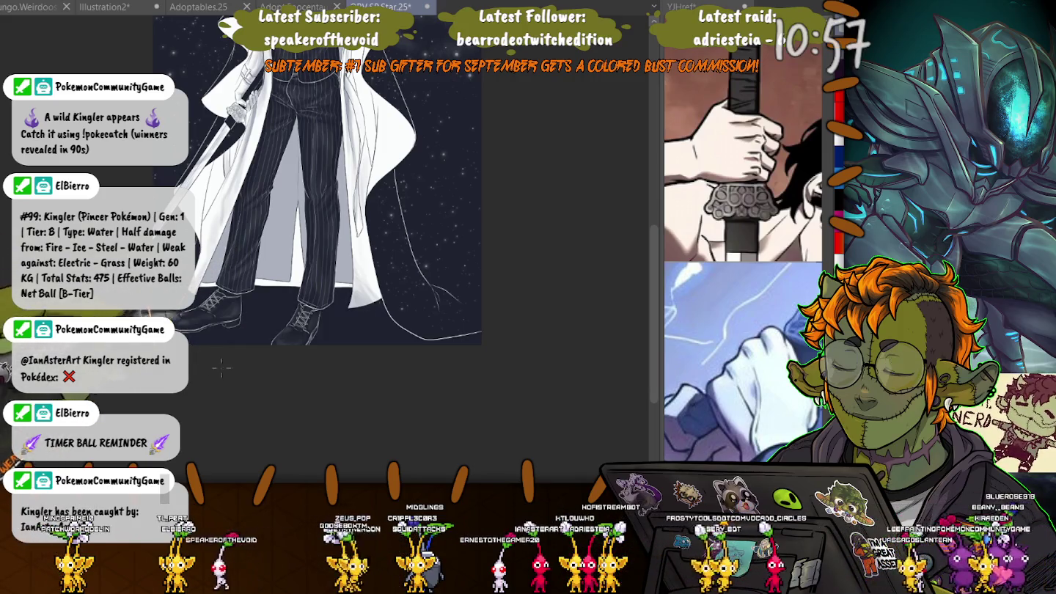
{"action": "key", "text": "ctrl+z"}
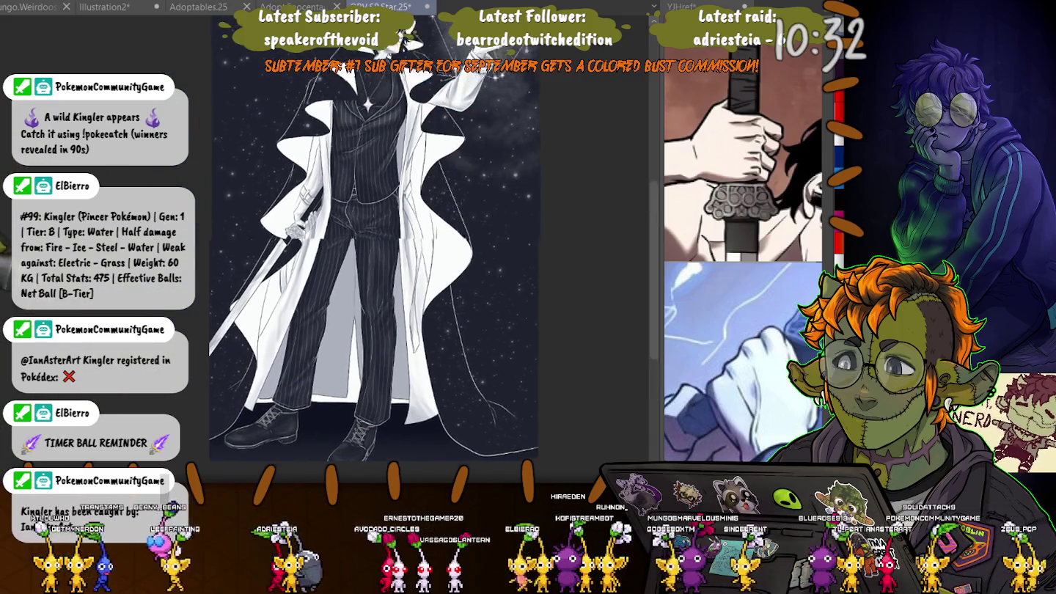
{"action": "scroll", "coordinate": [406, 234], "scroll_direction": "up", "scroll_amount": 3}
{"action": "scroll", "coordinate": [406, 235], "scroll_direction": "down", "scroll_amount": 2}
{"action": "left_click_drag", "start_coordinate": [344, 213], "coordinate": [367, 254]}
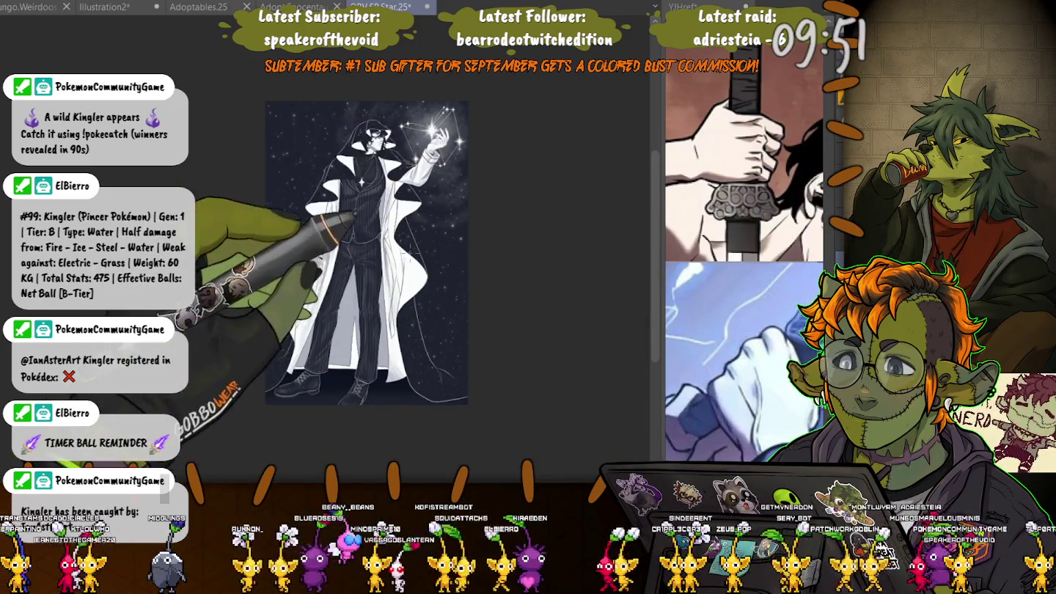
{"action": "scroll", "coordinate": [428, 119], "scroll_direction": "up", "scroll_amount": 2}
{"action": "scroll", "coordinate": [428, 119], "scroll_direction": "up", "scroll_amount": 3}
{"action": "scroll", "coordinate": [428, 119], "scroll_direction": "up", "scroll_amount": 3}
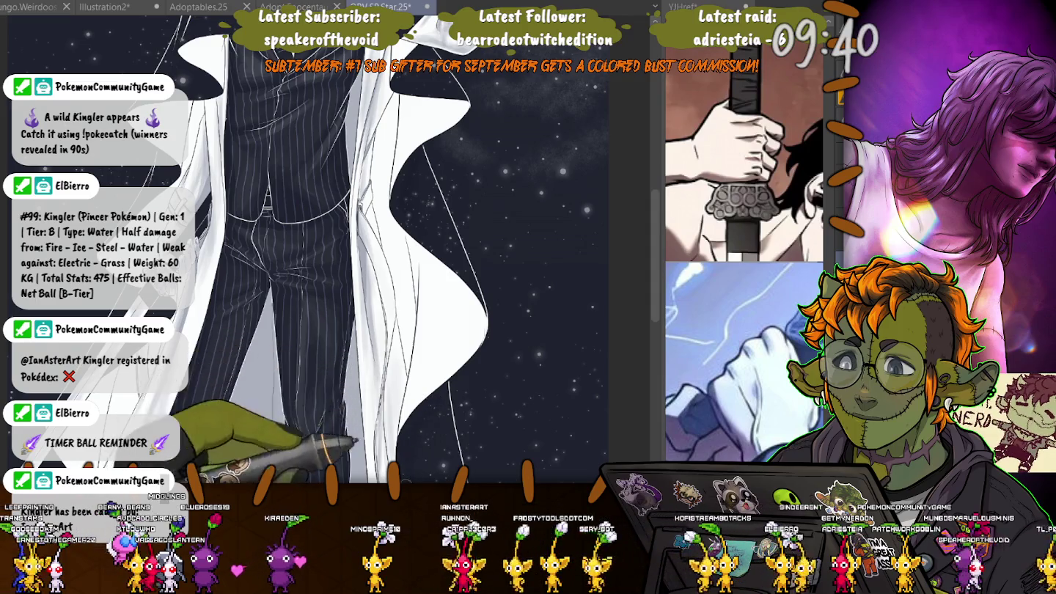
{"action": "left_click_drag", "start_coordinate": [309, 374], "coordinate": [294, 316]}
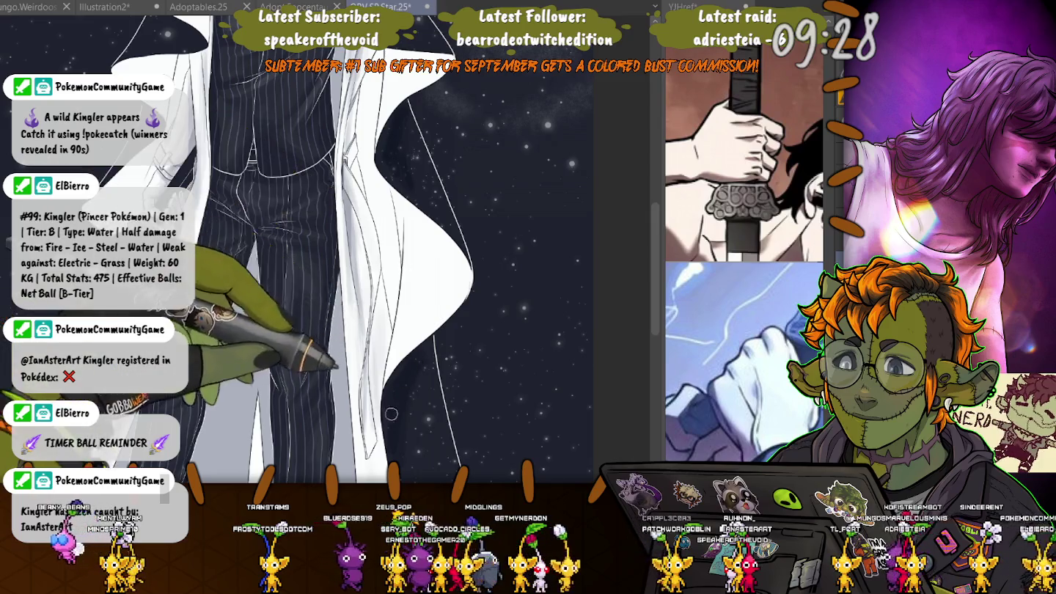
{"action": "scroll", "coordinate": [412, 408], "scroll_direction": "down", "scroll_amount": 3}
{"action": "scroll", "coordinate": [400, 388], "scroll_direction": "down", "scroll_amount": 2}
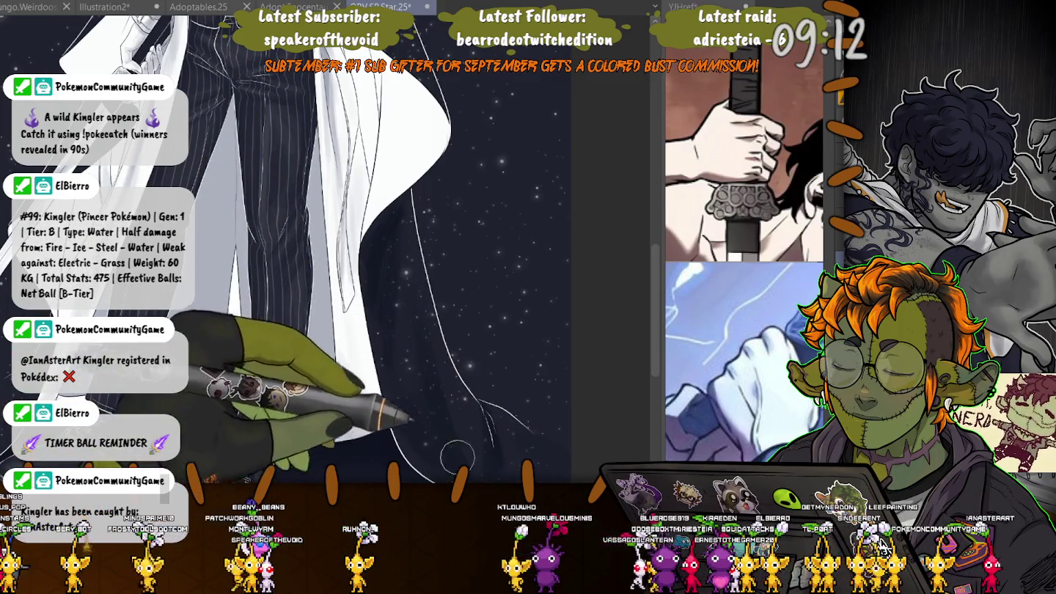
{"action": "scroll", "coordinate": [546, 470], "scroll_direction": "down", "scroll_amount": 2}
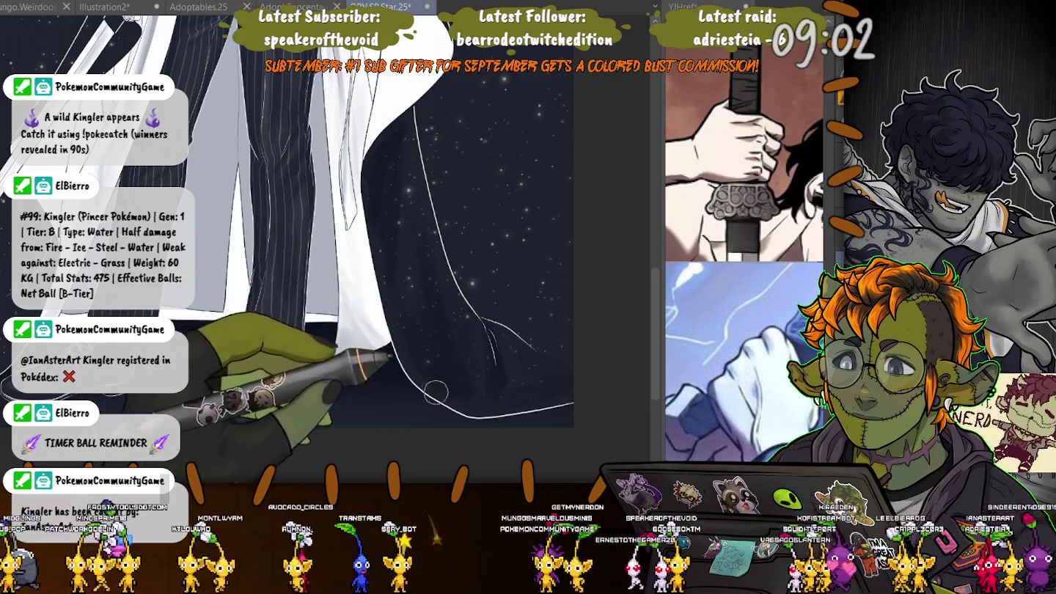
{"action": "key", "text": "h"}
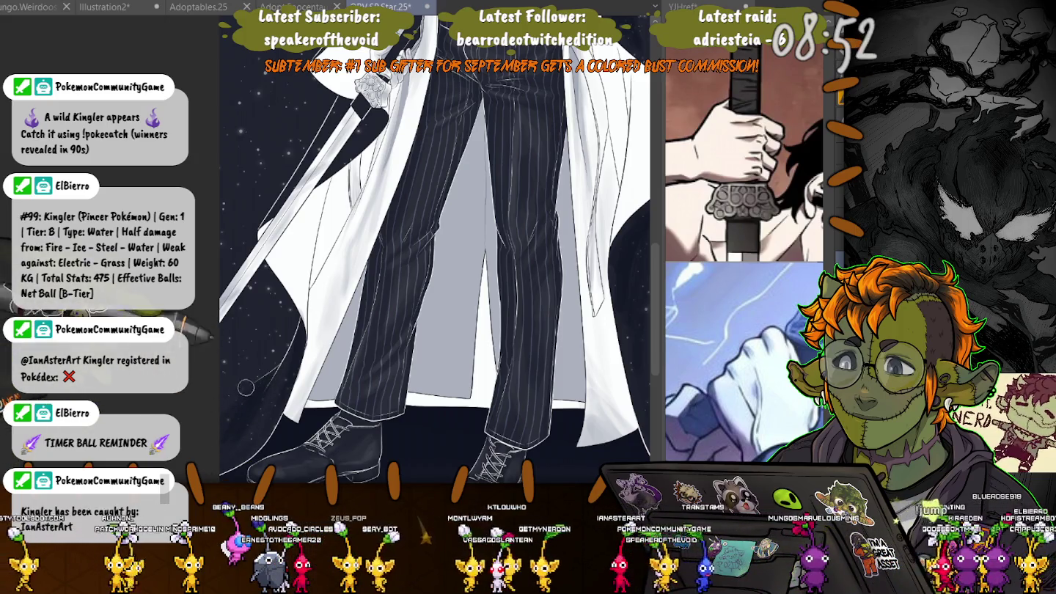
Frame the upper body and legs, then hide the coat's grey shading and the starry background.
{"action": "scroll", "coordinate": [217, 293], "scroll_direction": "up", "scroll_amount": 5}
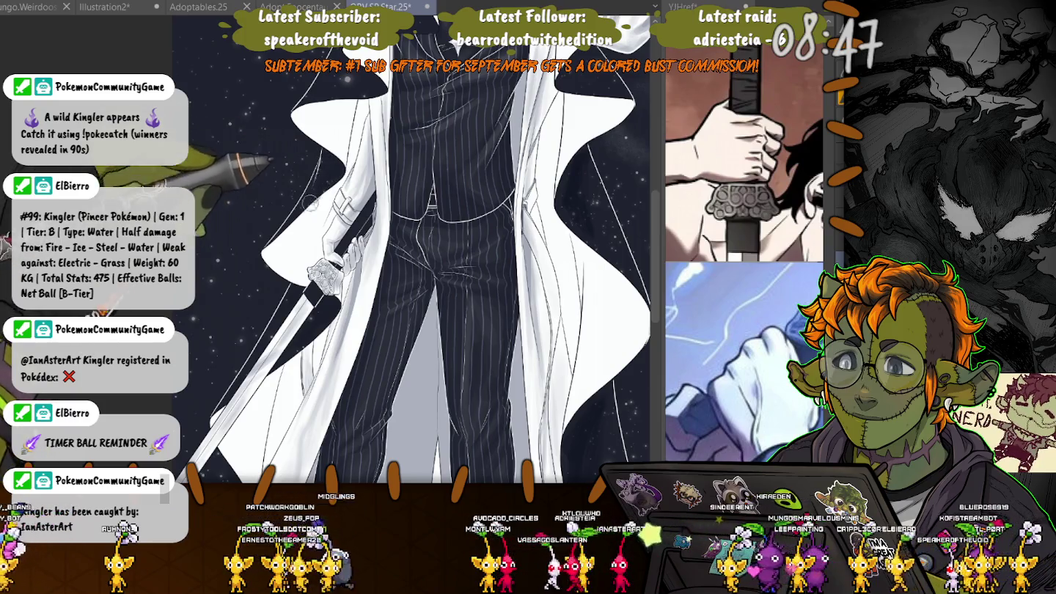
{"action": "scroll", "coordinate": [257, 235], "scroll_direction": "up", "scroll_amount": 5}
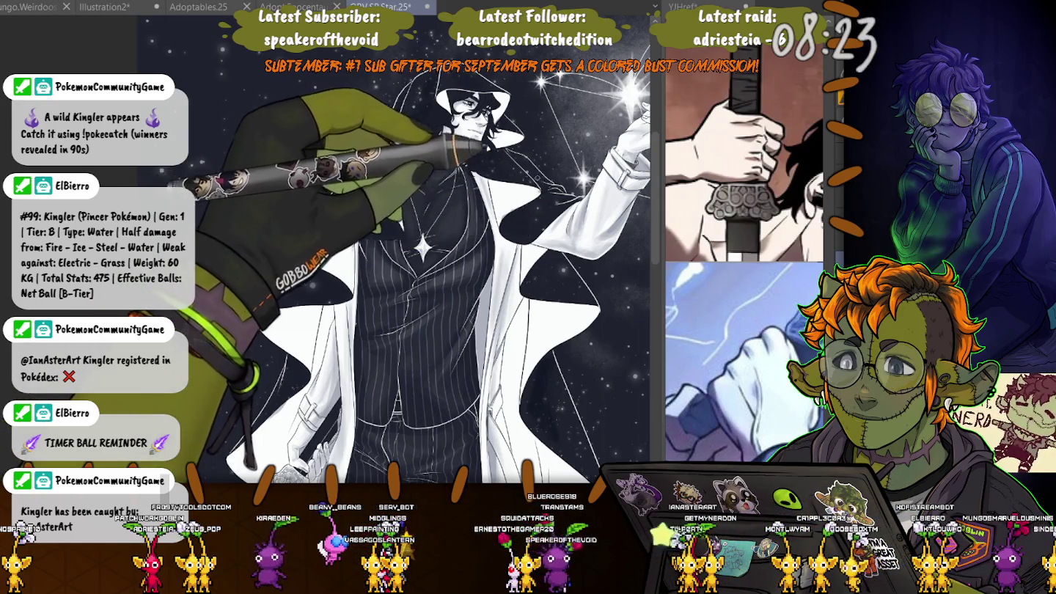
{"action": "key", "text": "ctrl+plus"}
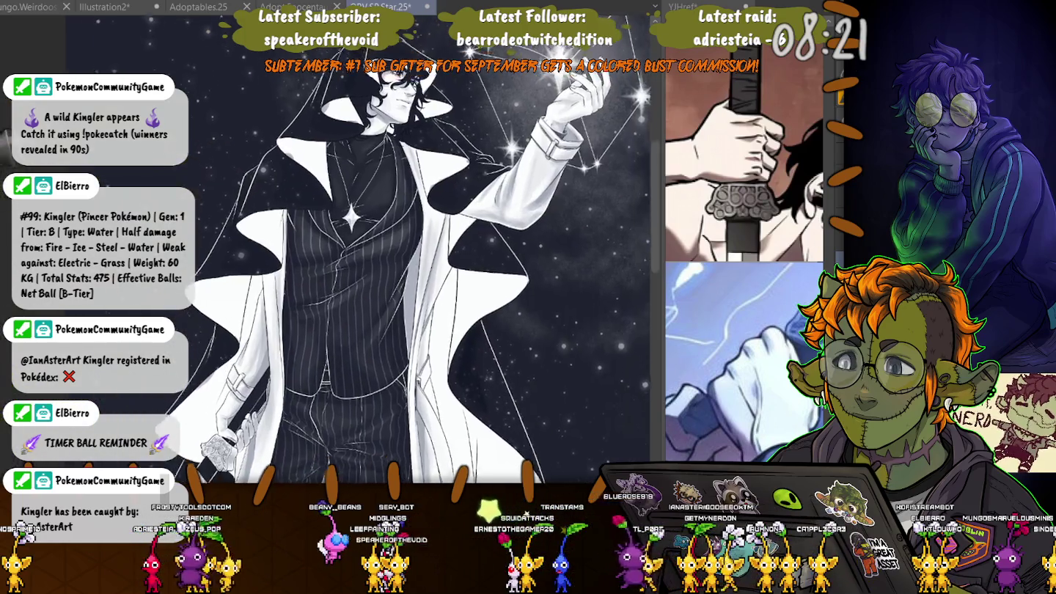
{"action": "key", "text": "ctrl+minus"}
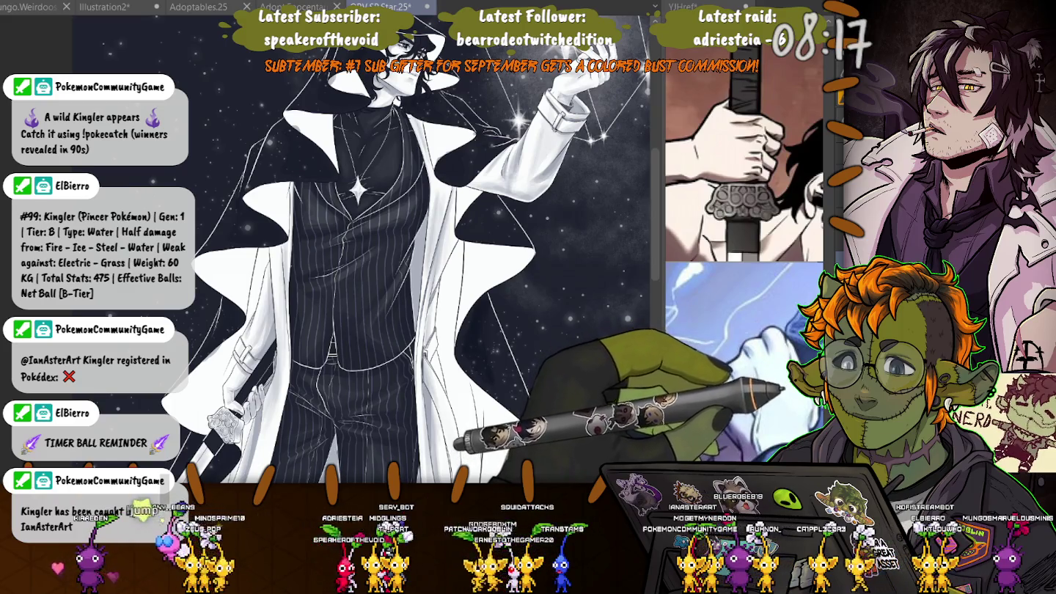
{"action": "key", "text": "ctrl+z"}
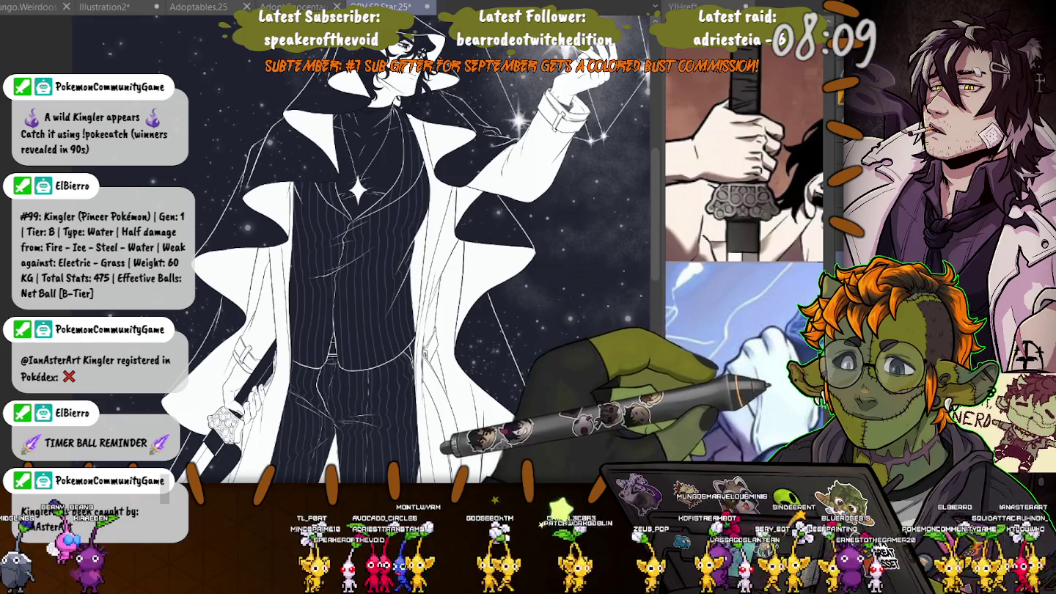
{"action": "key", "text": "ctrl+z"}
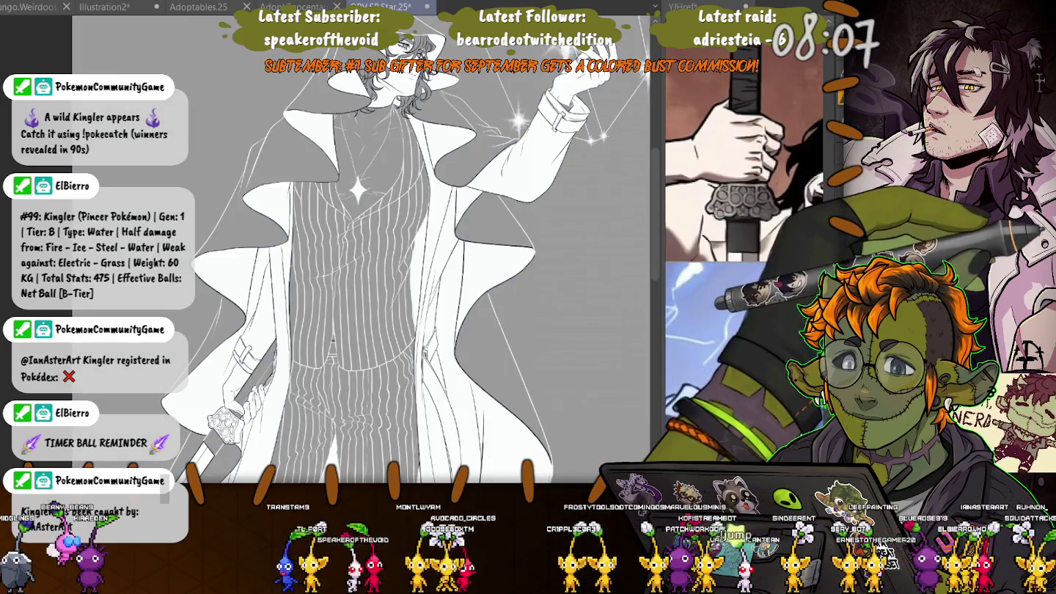
Bring the chest and star into view and select the grey coat area.
{"action": "scroll", "coordinate": [327, 249], "scroll_direction": "up", "scroll_amount": 3}
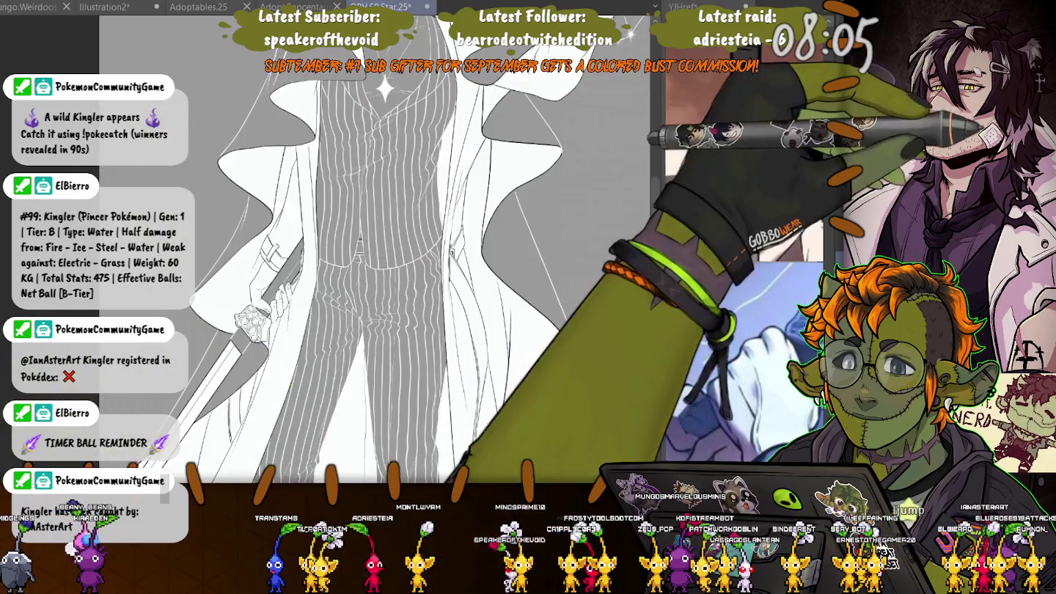
{"action": "scroll", "coordinate": [374, 249], "scroll_direction": "down", "scroll_amount": 2}
{"action": "scroll", "coordinate": [374, 249], "scroll_direction": "down", "scroll_amount": 2}
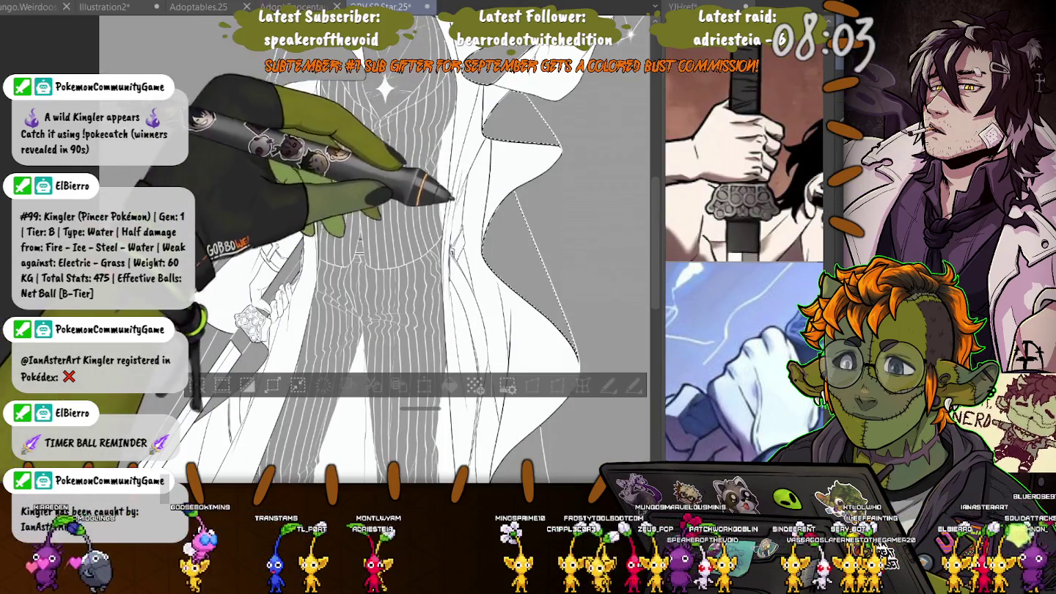
{"action": "scroll", "coordinate": [389, 249], "scroll_direction": "up", "scroll_amount": 2}
{"action": "scroll", "coordinate": [389, 250], "scroll_direction": "up", "scroll_amount": 2}
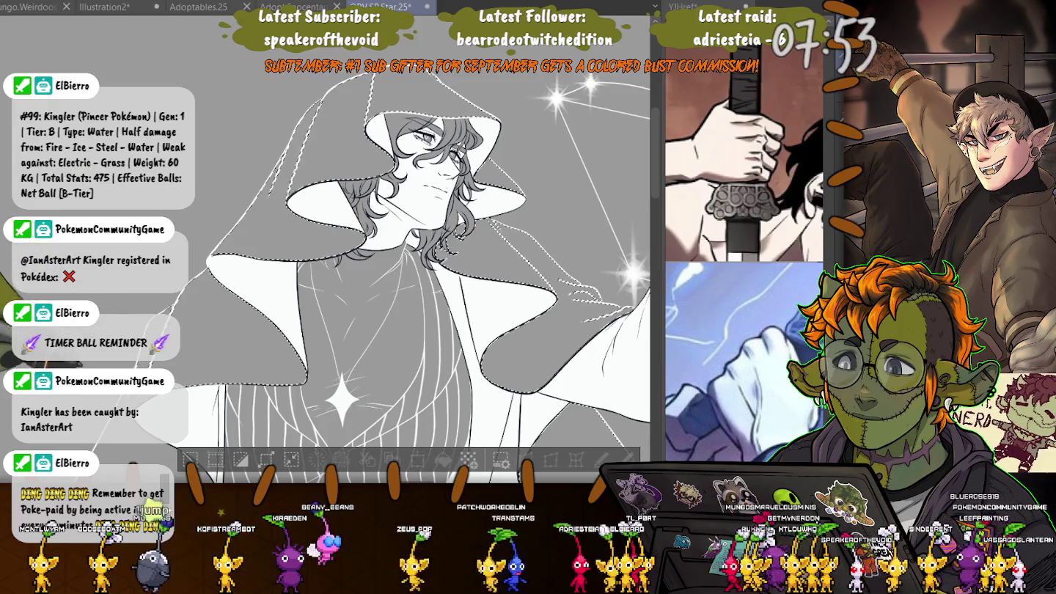
{"action": "left_click_drag", "start_coordinate": [345, 400], "coordinate": [469, 206]}
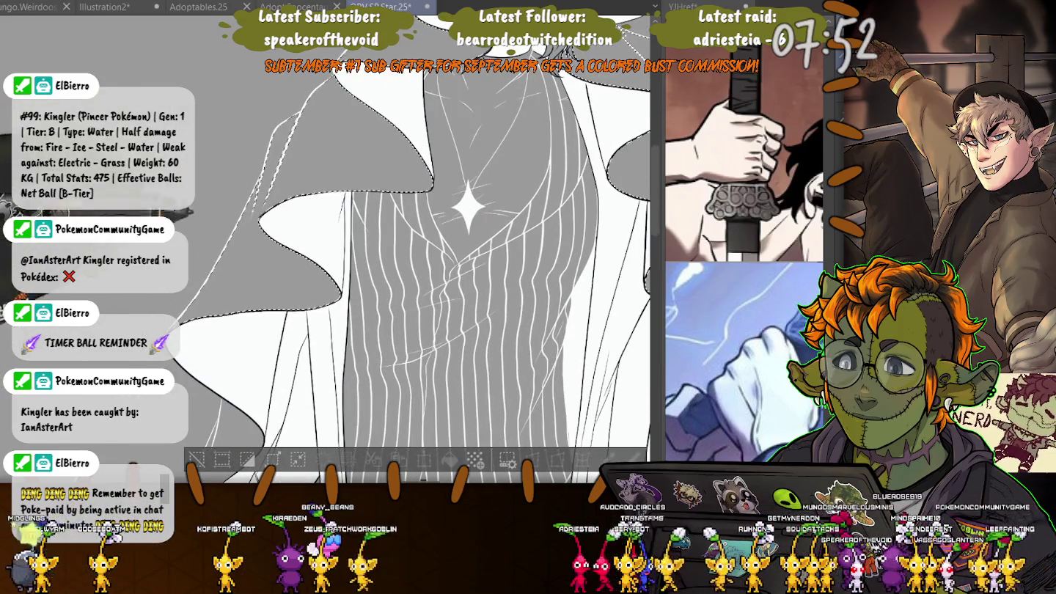
{"action": "scroll", "coordinate": [419, 242], "scroll_direction": "down", "scroll_amount": 5}
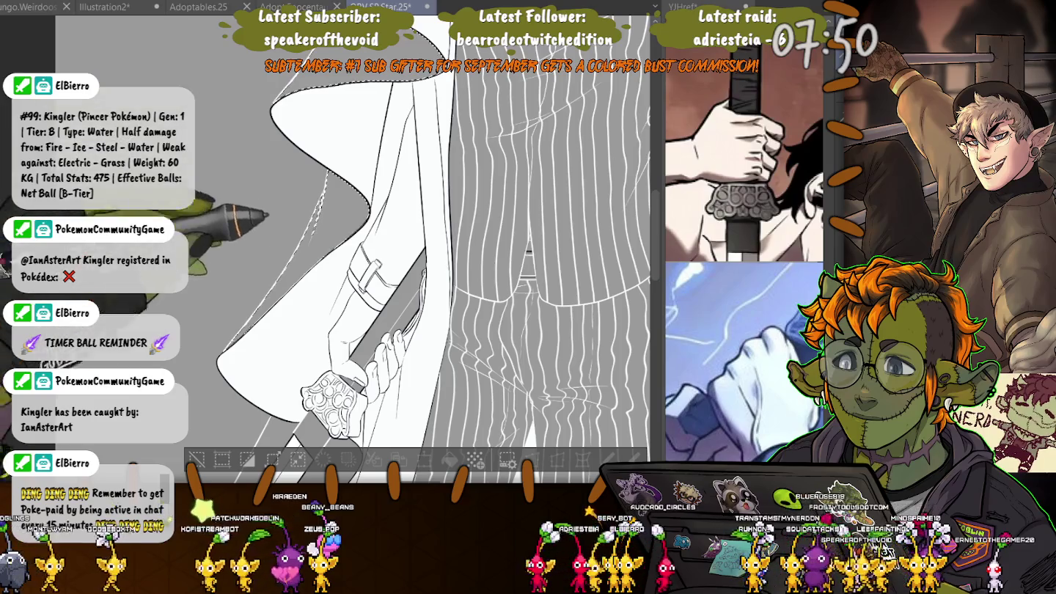
{"action": "scroll", "coordinate": [418, 242], "scroll_direction": "down", "scroll_amount": 5}
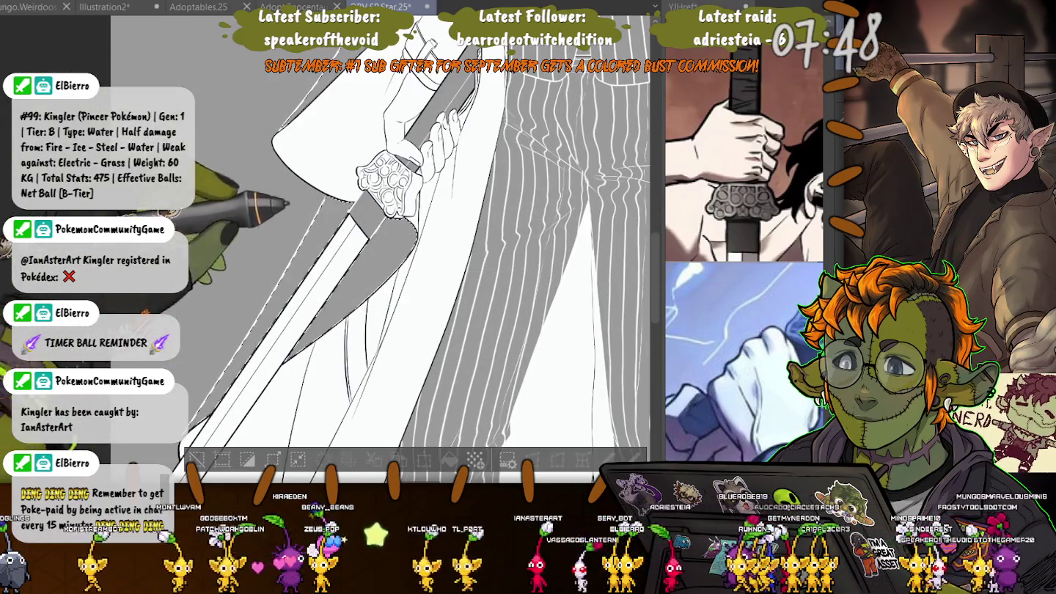
{"action": "scroll", "coordinate": [418, 241], "scroll_direction": "down", "scroll_amount": 5}
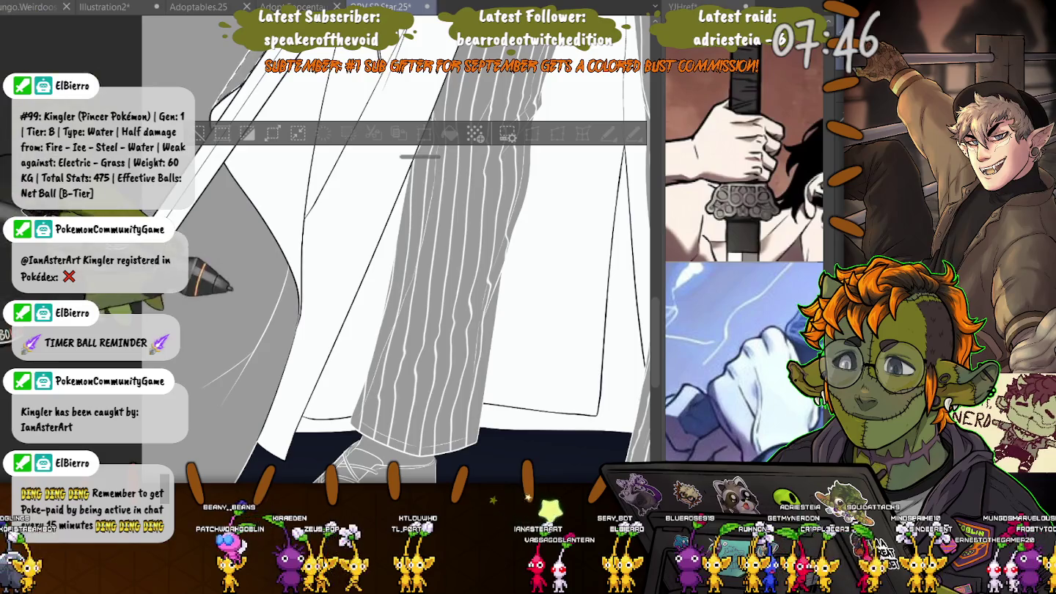
{"action": "left_click", "coordinate": [242, 308]}
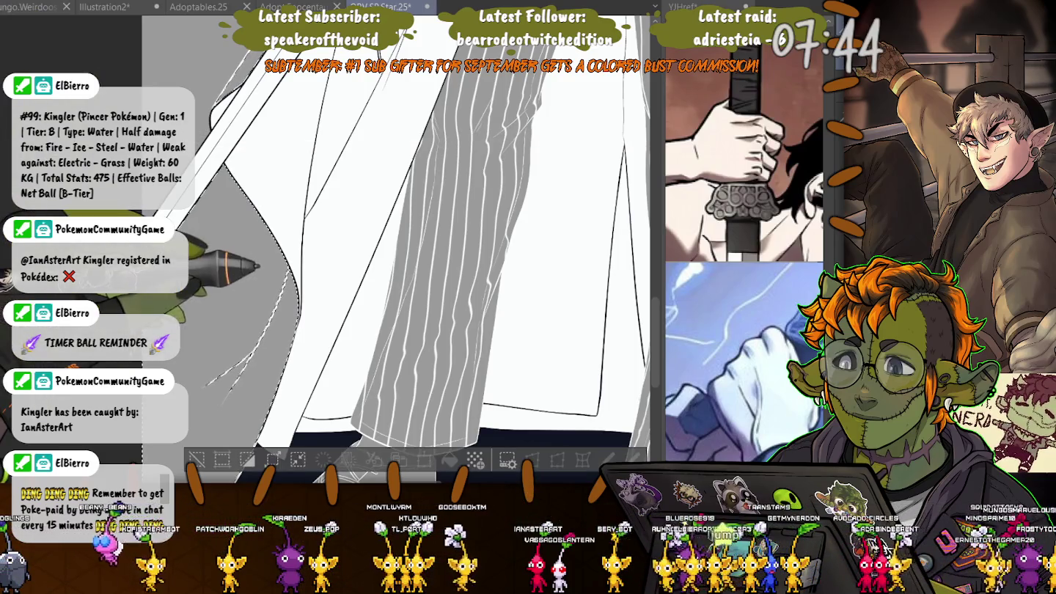
Lasso around the coat's fold lines, then revert to the smaller fold selection.
{"action": "scroll", "coordinate": [258, 265], "scroll_direction": "up", "scroll_amount": 3}
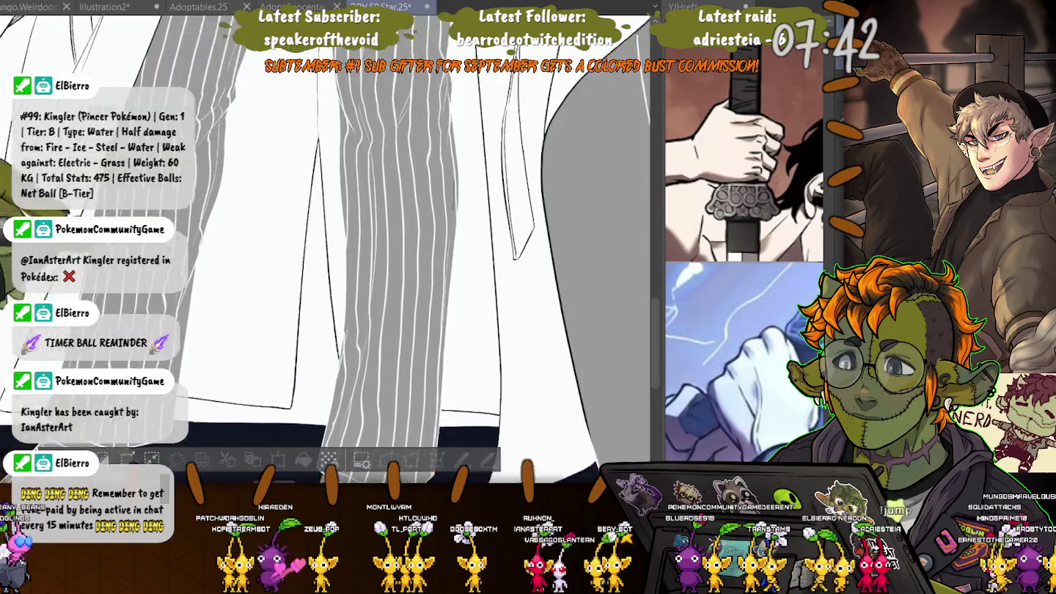
{"action": "scroll", "coordinate": [323, 250], "scroll_direction": "right", "scroll_amount": 3}
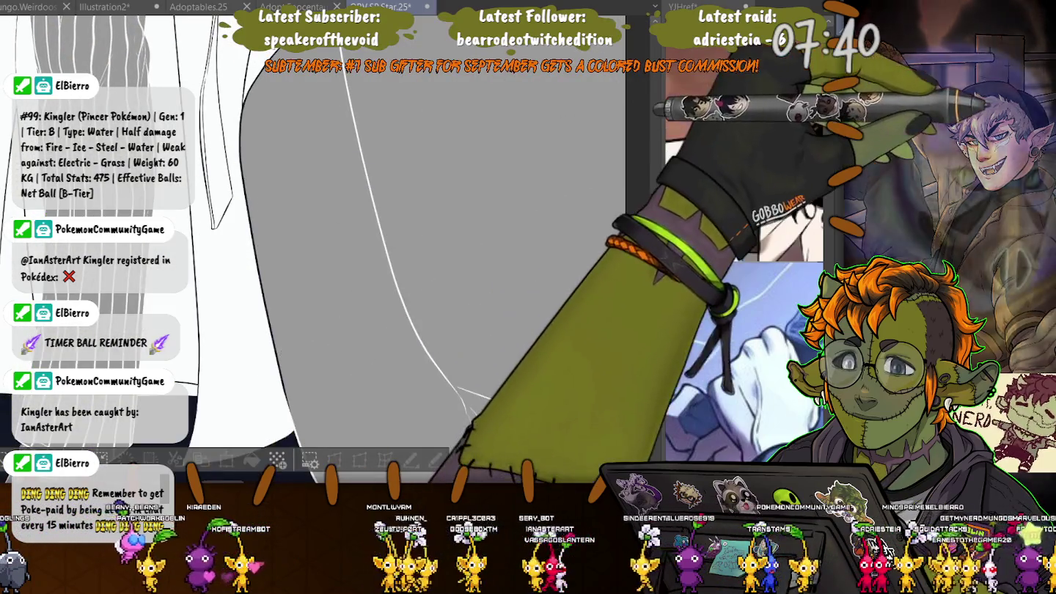
{"action": "scroll", "coordinate": [411, 257], "scroll_direction": "down", "scroll_amount": 3}
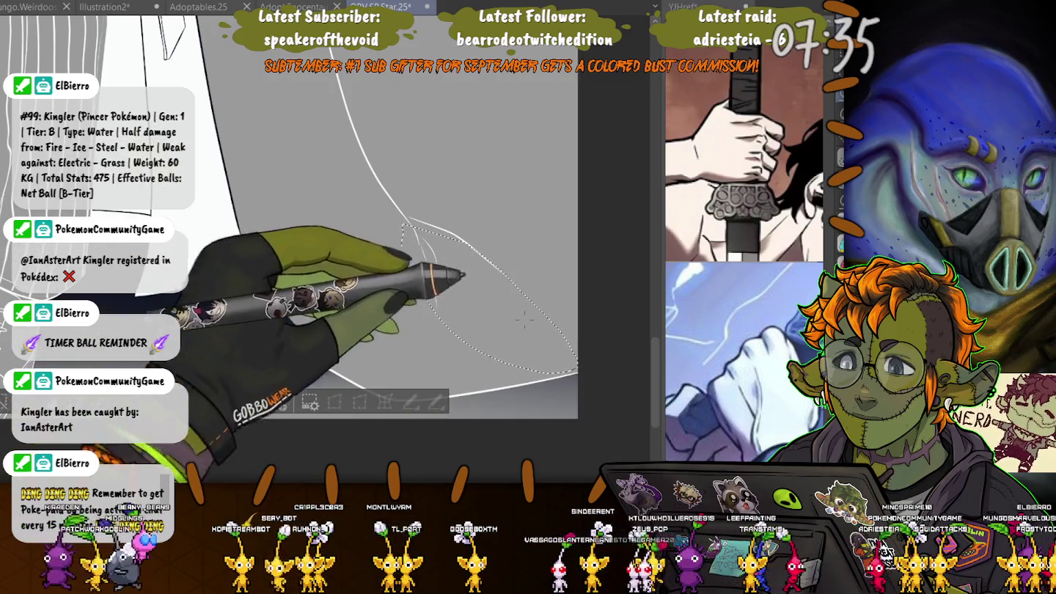
{"action": "left_click_drag", "start_coordinate": [403, 226], "coordinate": [576, 371]}
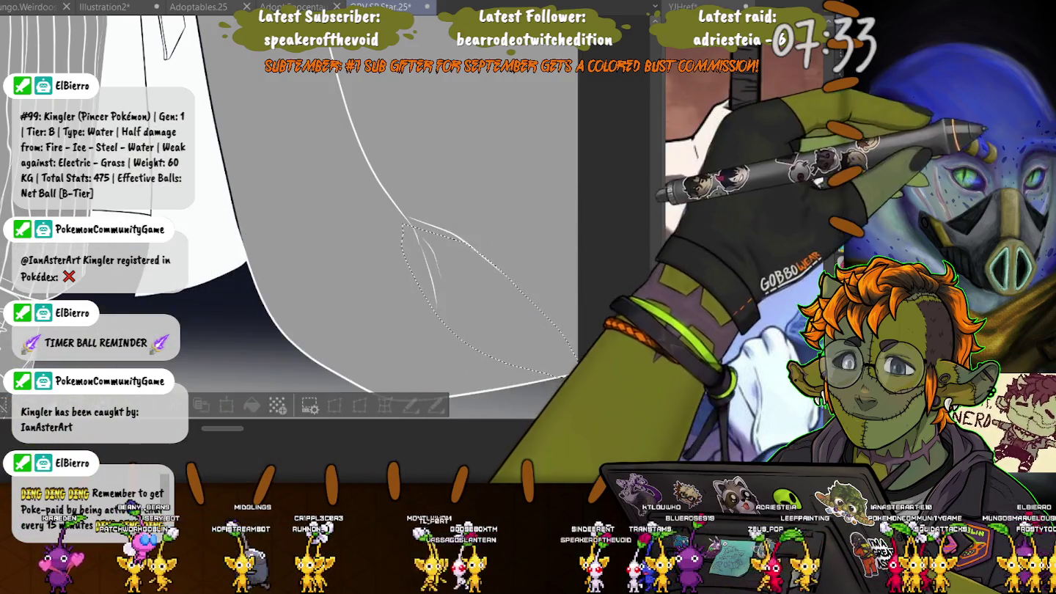
{"action": "left_click", "coordinate": [439, 183]}
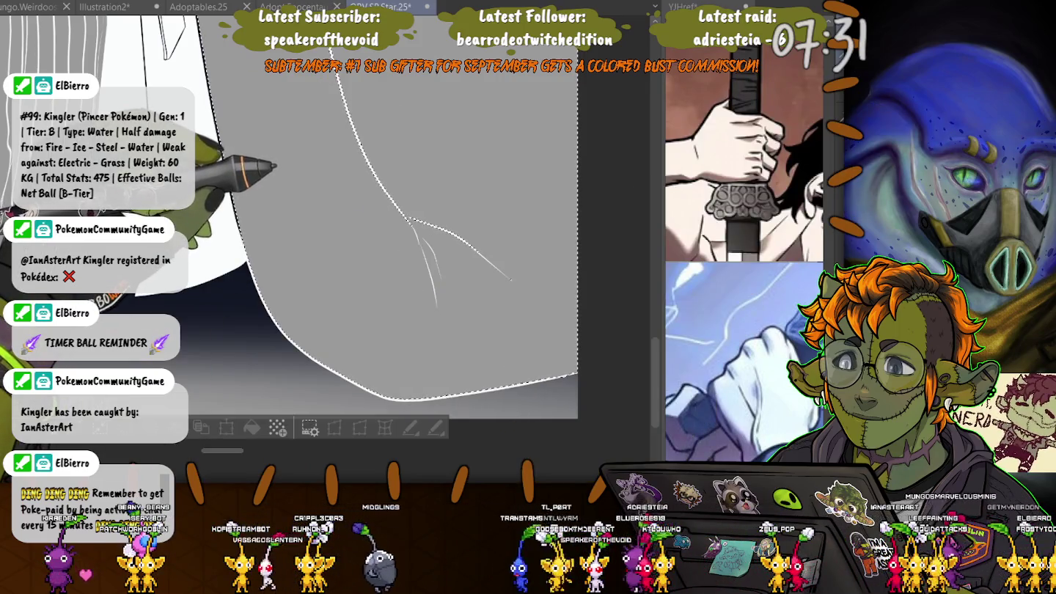
{"action": "key", "text": "ctrl+z"}
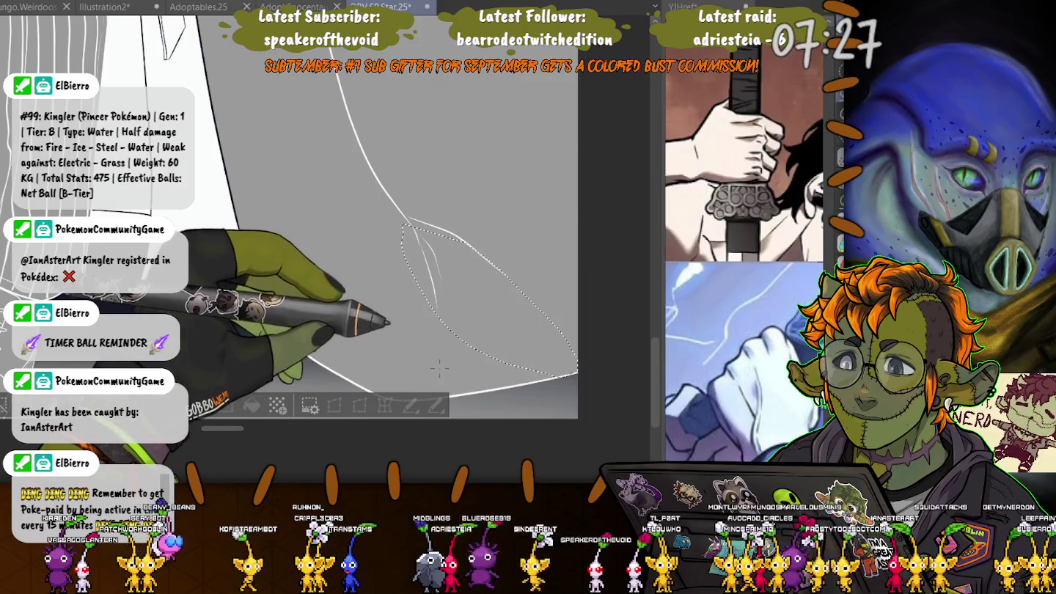
Sketch fold lines across the lower coat, enclose the coat edge, then clear the selection.
{"action": "mouse_move", "coordinate": [480, 260]}
{"action": "left_mouse_down"}
{"action": "mouse_move", "coordinate": [322, 76]}
{"action": "mouse_move", "coordinate": [271, 135]}
{"action": "mouse_move", "coordinate": [320, 294]}
{"action": "mouse_move", "coordinate": [297, 107]}
{"action": "left_mouse_up"}
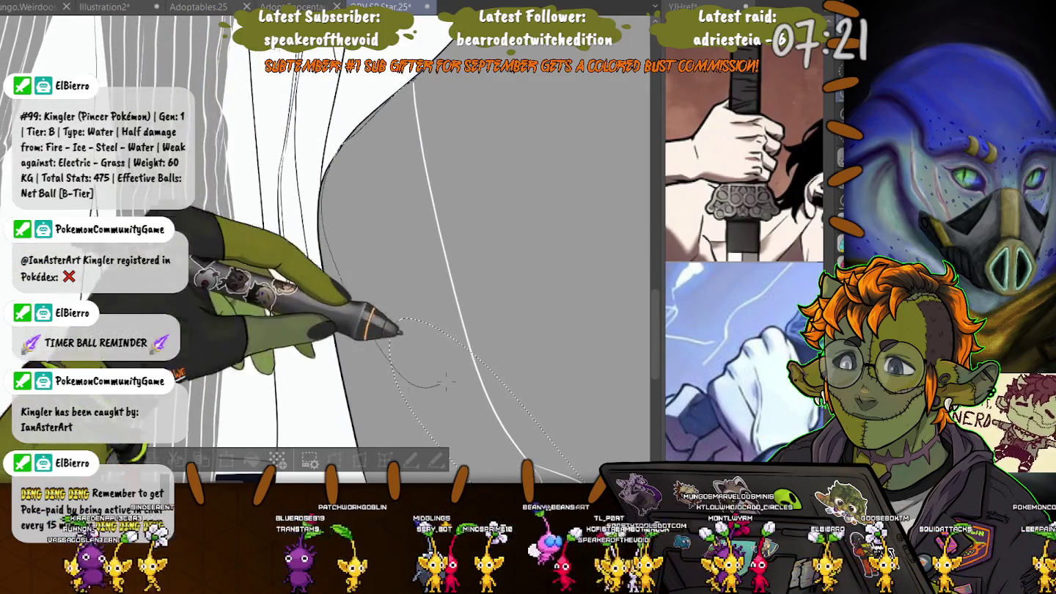
{"action": "left_click_drag", "start_coordinate": [410, 82], "coordinate": [439, 448]}
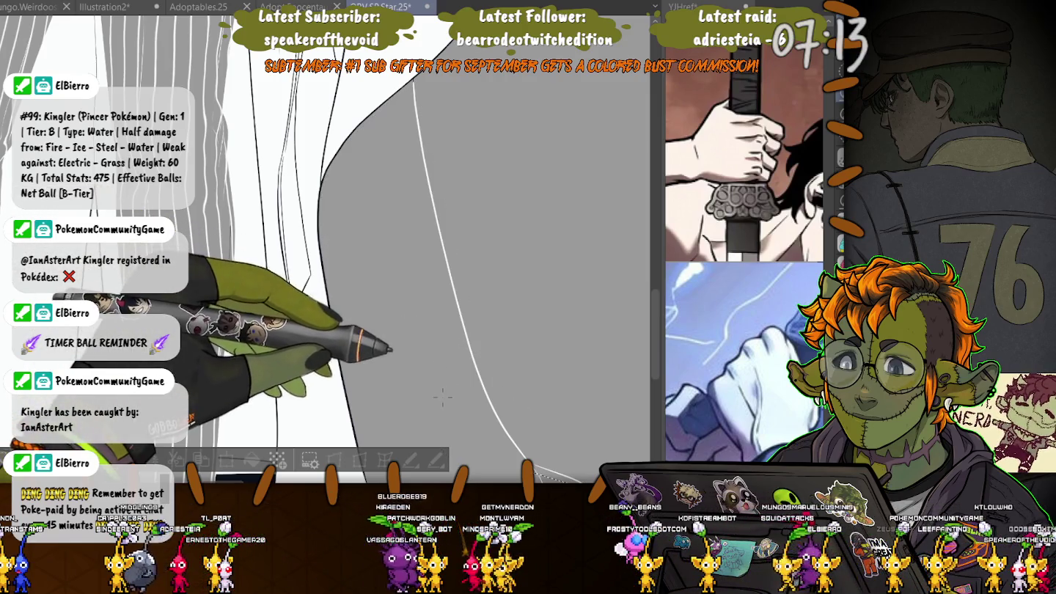
{"action": "left_click_drag", "start_coordinate": [324, 341], "coordinate": [330, 208]}
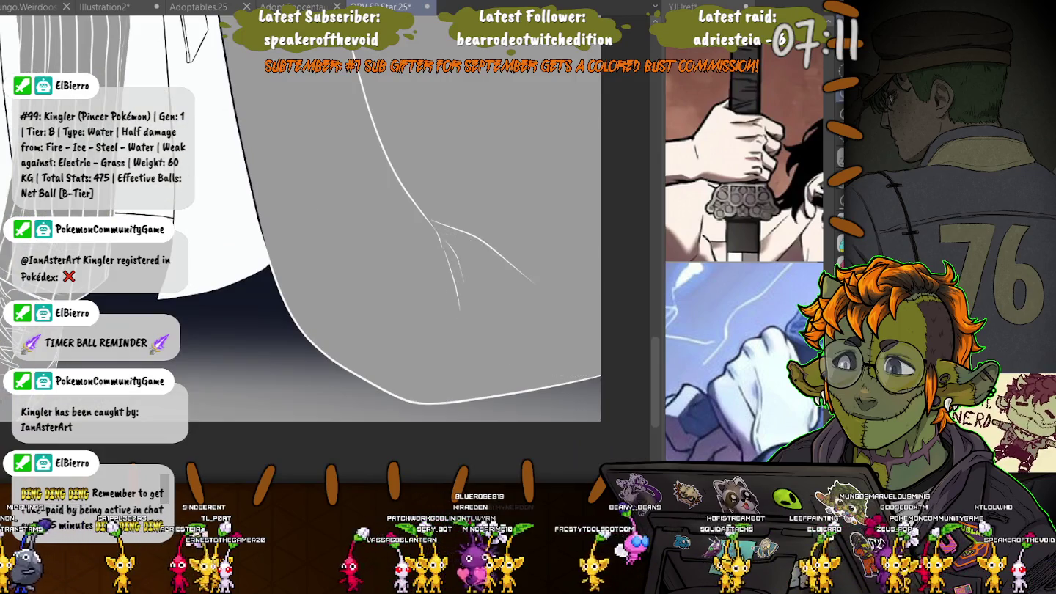
{"action": "mouse_move", "coordinate": [148, 305]}
{"action": "left_mouse_down"}
{"action": "mouse_move", "coordinate": [236, 246]}
{"action": "mouse_move", "coordinate": [214, 177]}
{"action": "mouse_move", "coordinate": [355, 134]}
{"action": "left_mouse_up"}
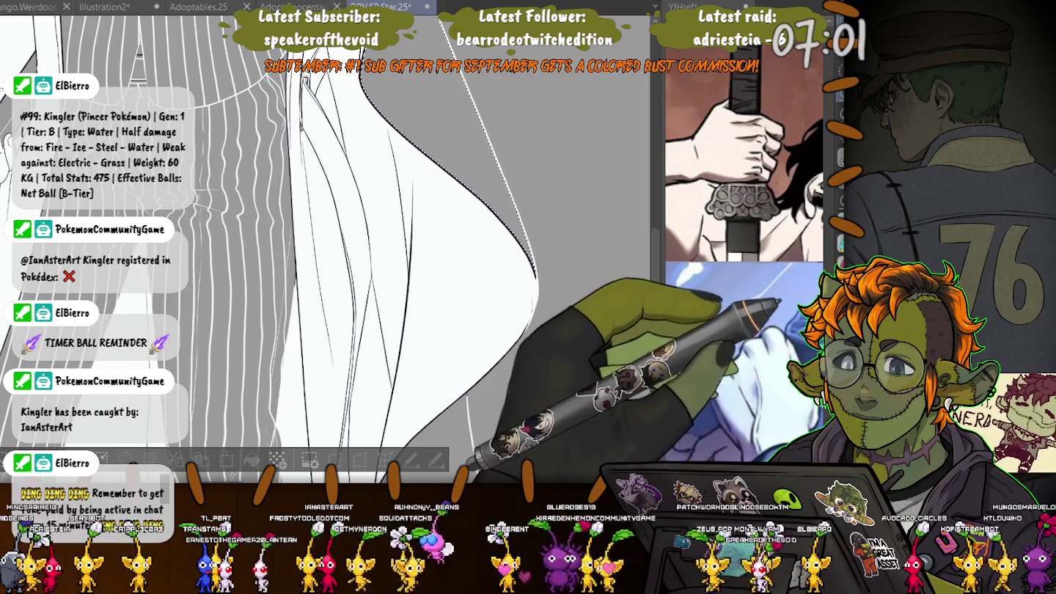
{"action": "key", "text": "ctrl+d"}
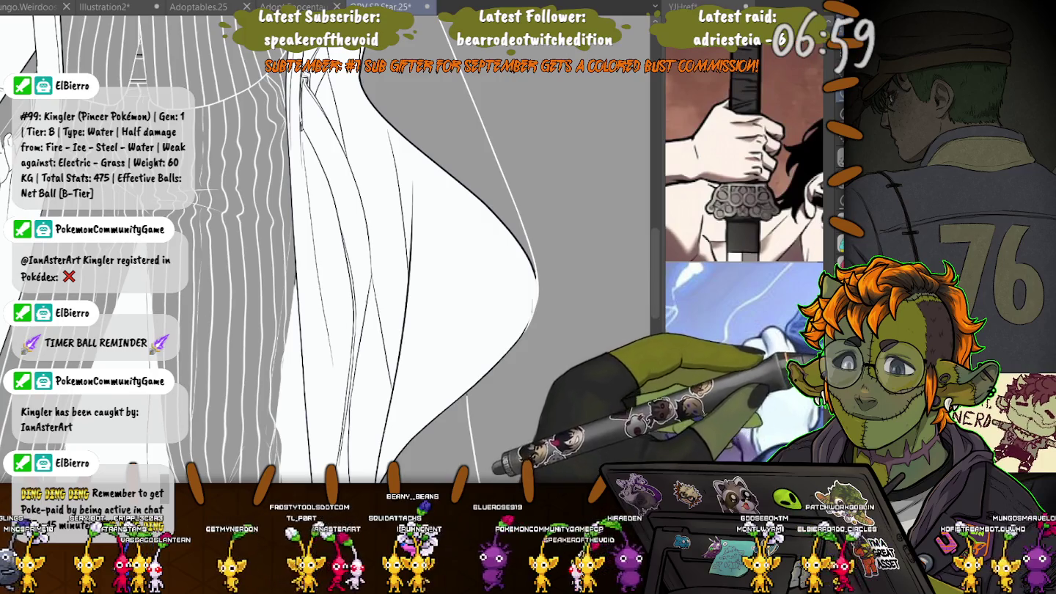
Add grey shading to the striped fabric, select the lower coat region and paint dark grey folds.
{"action": "left_click_drag", "start_coordinate": [524, 340], "coordinate": [458, 267]}
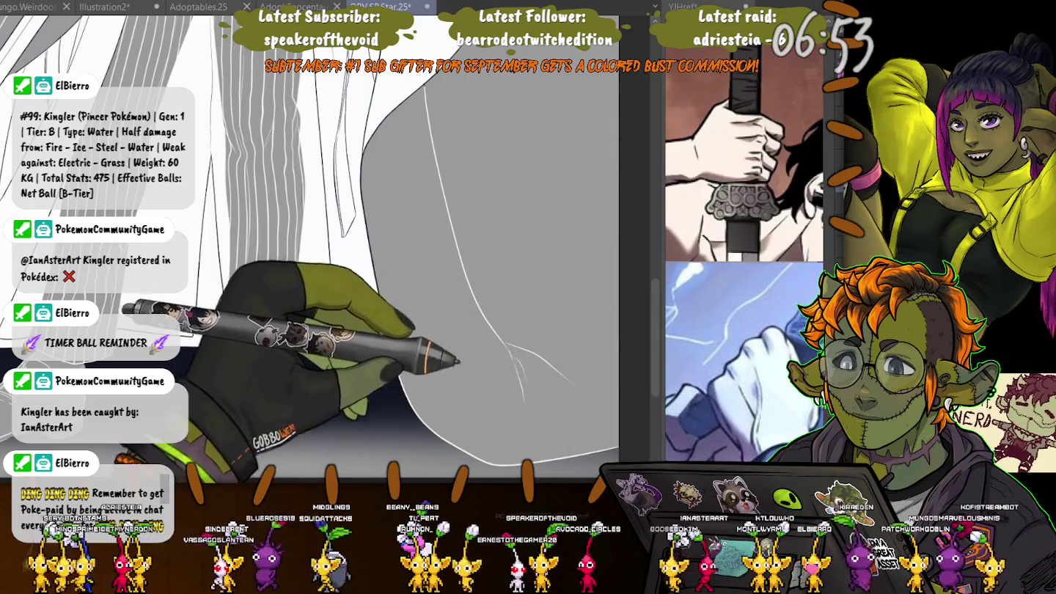
{"action": "key", "text": "ctrl+minus"}
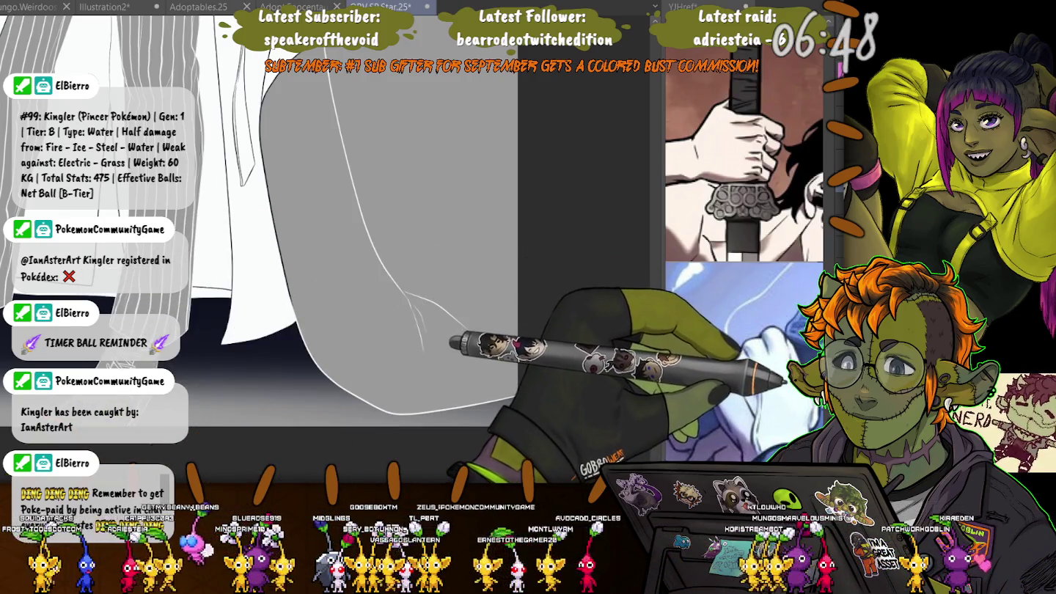
{"action": "key", "text": "ctrl+z"}
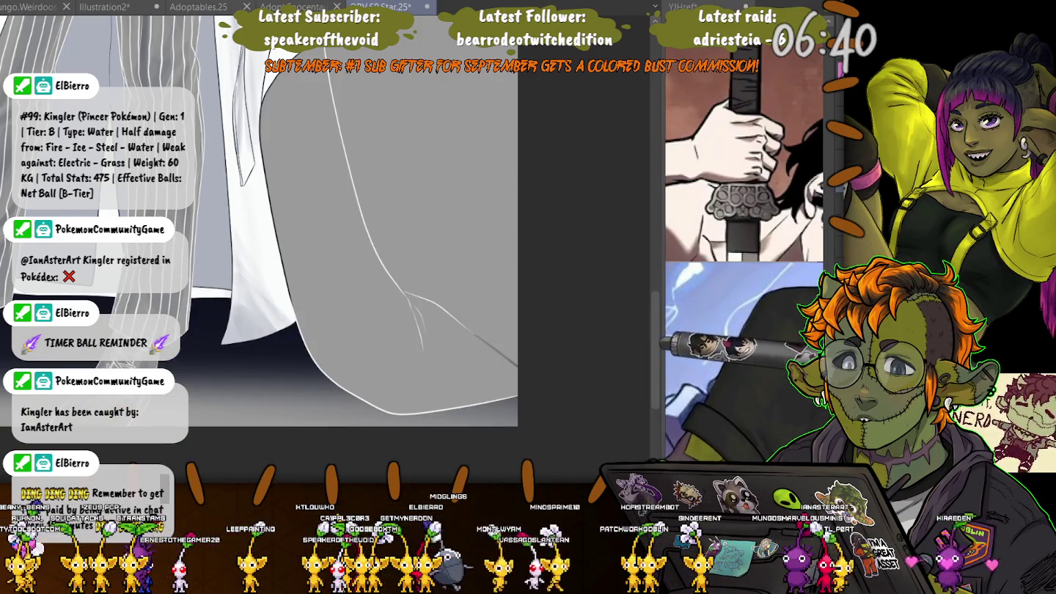
{"action": "left_click", "coordinate": [405, 310]}
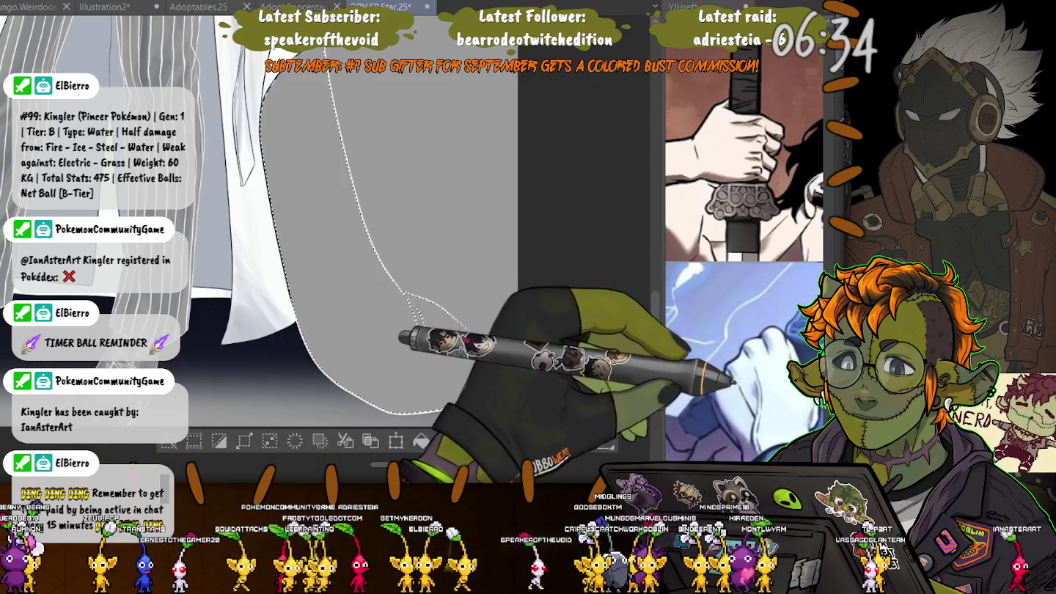
{"action": "left_click_drag", "start_coordinate": [293, 80], "coordinate": [433, 381]}
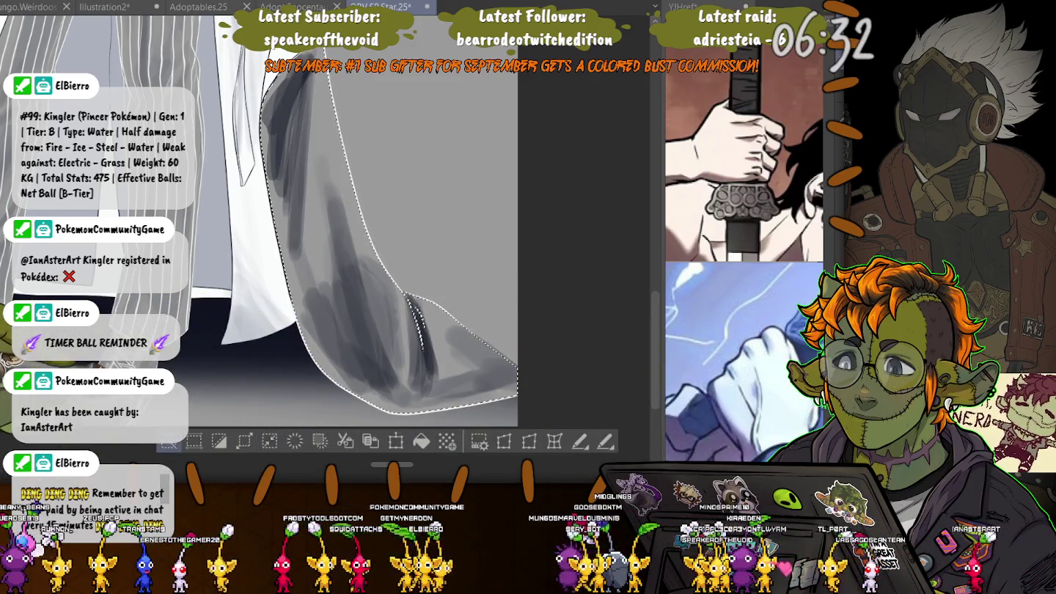
Deselect, restore the lower coat selection, and zoom in on the coat.
{"action": "key", "text": "ctrl+d"}
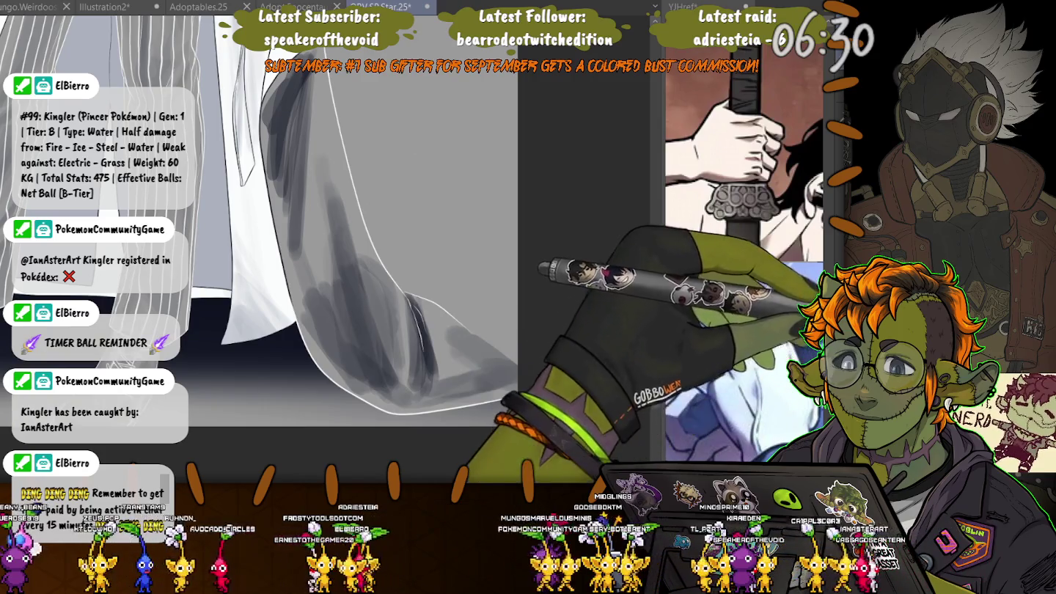
{"action": "key", "text": "ctrl+z"}
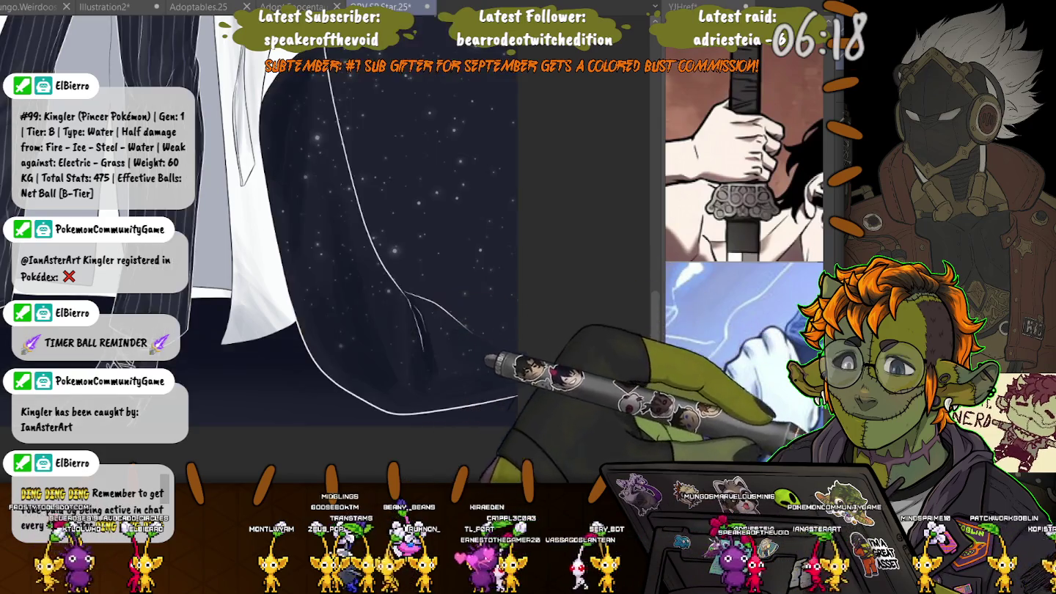
{"action": "scroll", "coordinate": [330, 249], "scroll_direction": "up", "scroll_amount": 2}
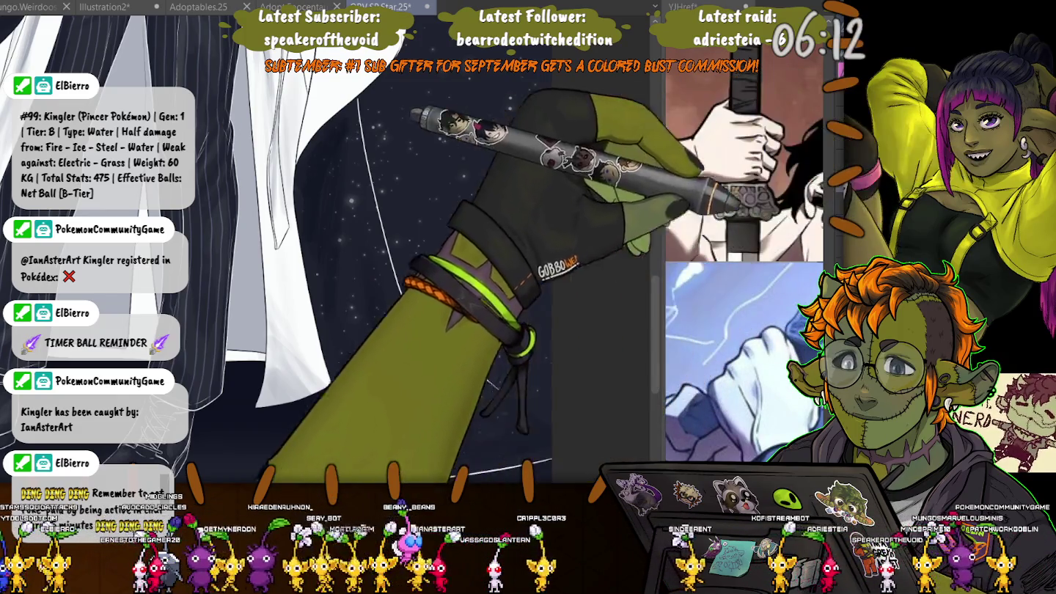
Enlarge the brush size and reset the canvas rotation to upright.
{"action": "scroll", "coordinate": [284, 141], "scroll_direction": "up", "scroll_amount": 2}
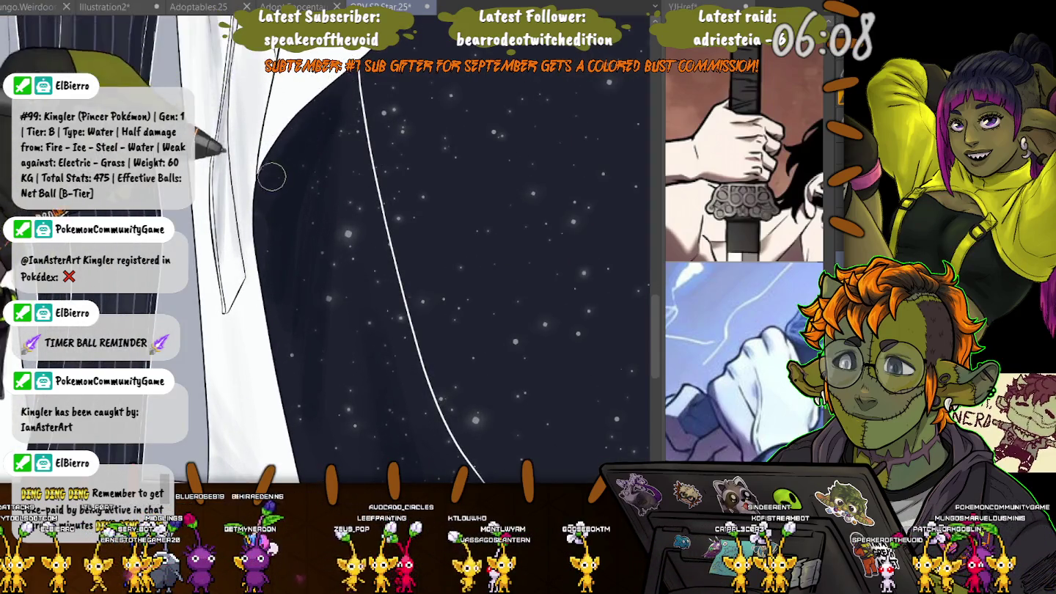
{"action": "key", "text": "bracketright"}
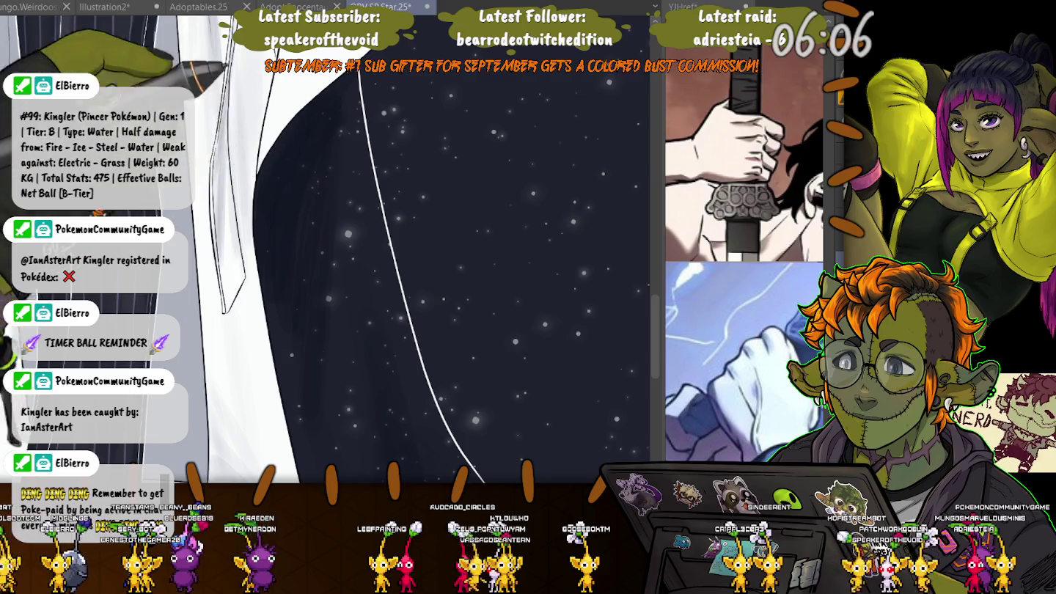
{"action": "scroll", "coordinate": [360, 317], "scroll_direction": "down", "scroll_amount": 2}
{"action": "scroll", "coordinate": [359, 317], "scroll_direction": "down", "scroll_amount": 1}
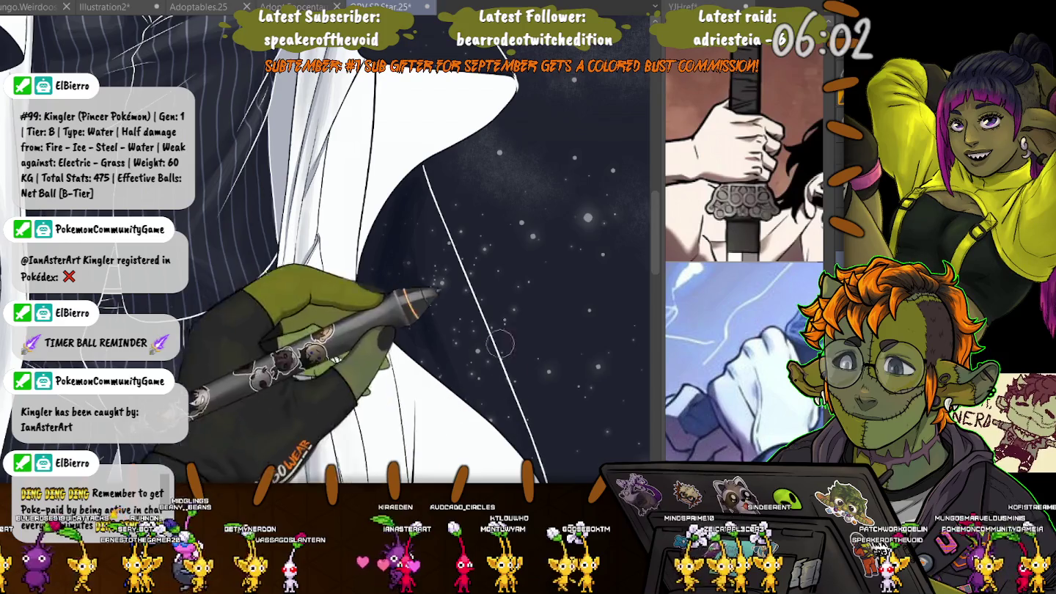
{"action": "scroll", "coordinate": [500, 343], "scroll_direction": "down", "scroll_amount": 2}
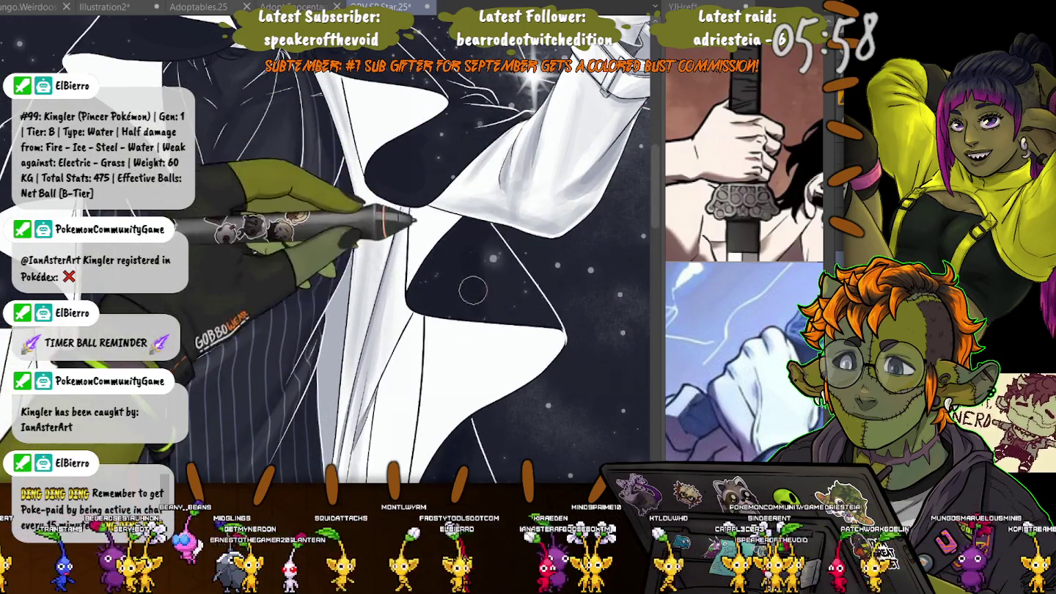
{"action": "scroll", "coordinate": [401, 193], "scroll_direction": "down", "scroll_amount": 2}
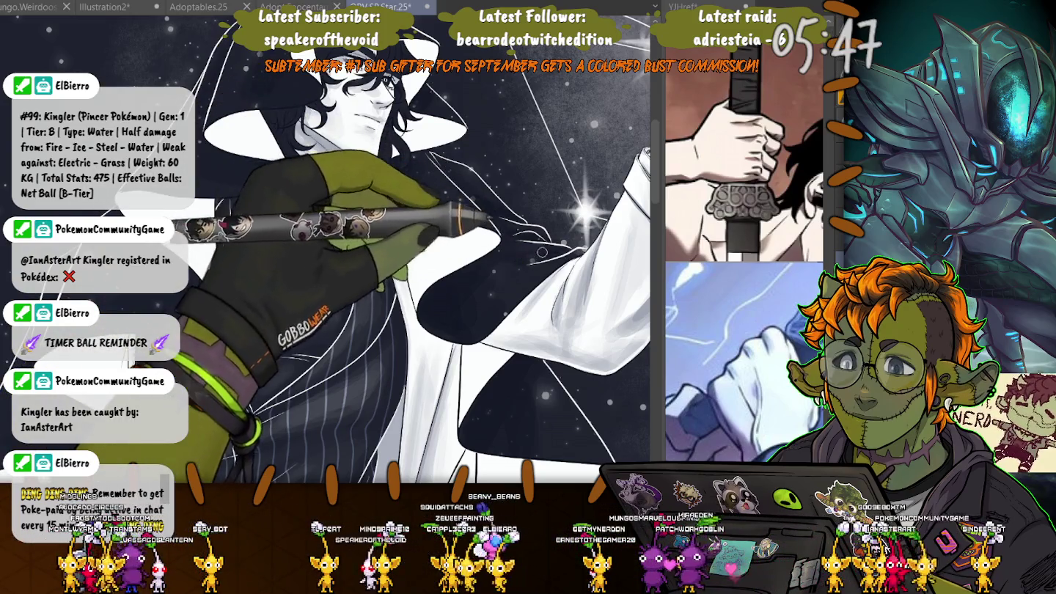
{"action": "key", "text": "ctrl+0"}
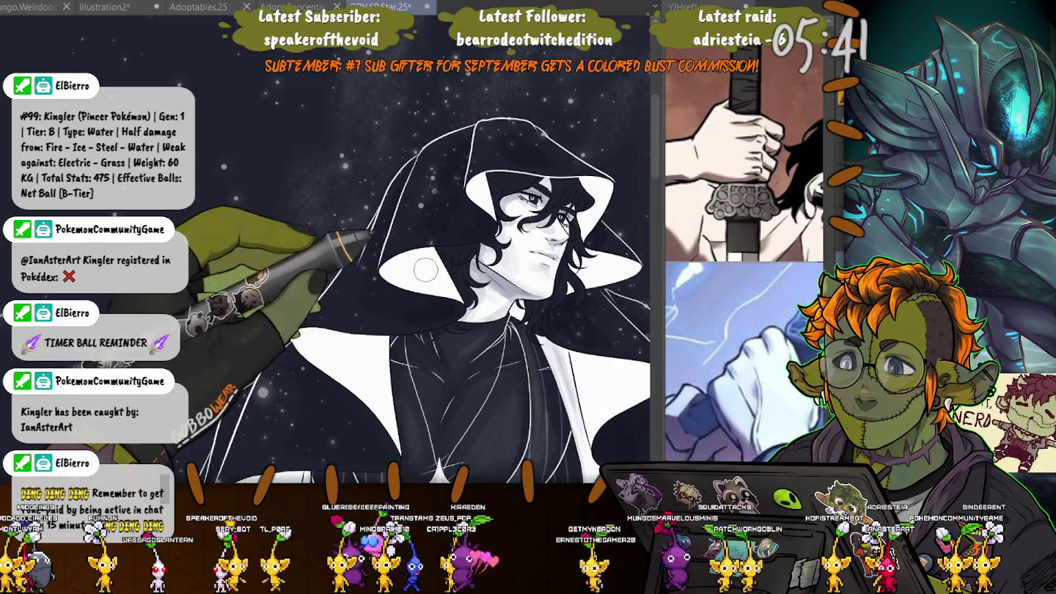
Scroll from the star brooch down to the trouser hem and select the area beside the pinstripe leg.
{"action": "scroll", "coordinate": [426, 269], "scroll_direction": "up", "scroll_amount": 2}
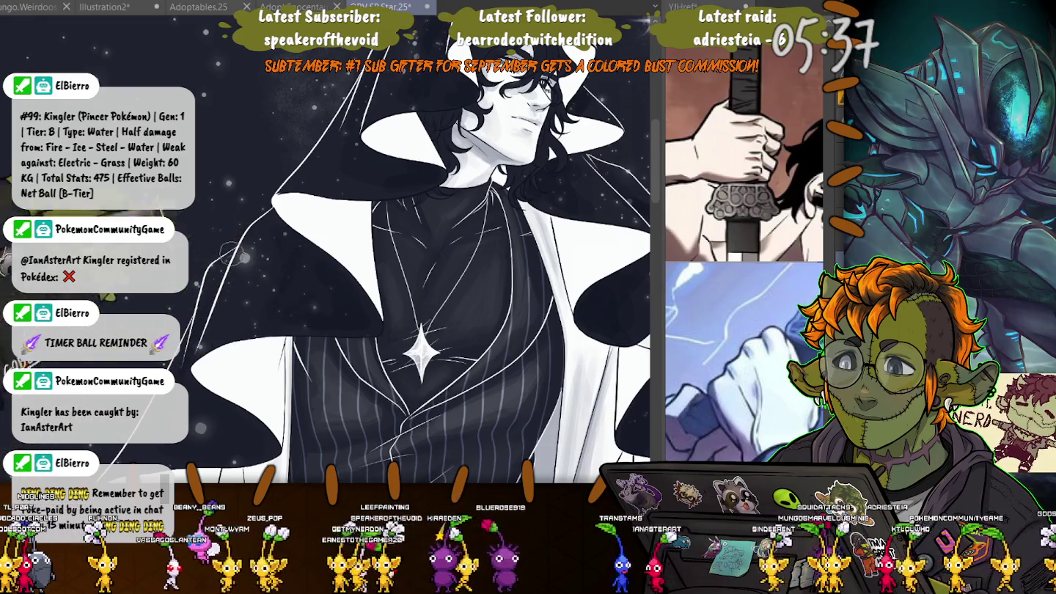
{"action": "scroll", "coordinate": [286, 286], "scroll_direction": "down", "scroll_amount": 3}
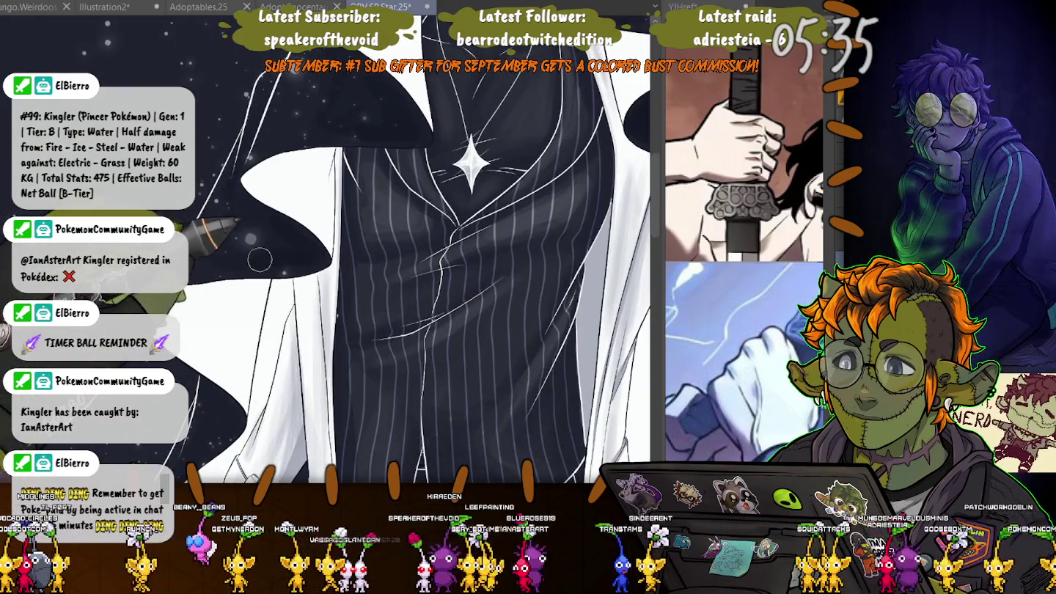
{"action": "scroll", "coordinate": [213, 112], "scroll_direction": "down", "scroll_amount": 3}
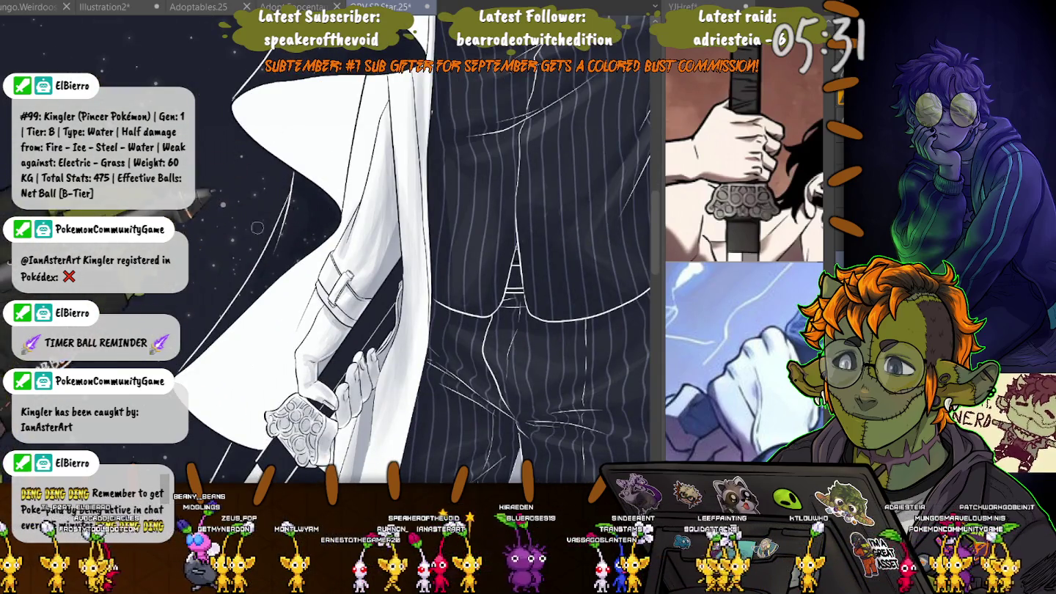
{"action": "scroll", "coordinate": [256, 228], "scroll_direction": "down", "scroll_amount": 3}
{"action": "scroll", "coordinate": [279, 264], "scroll_direction": "down", "scroll_amount": 2}
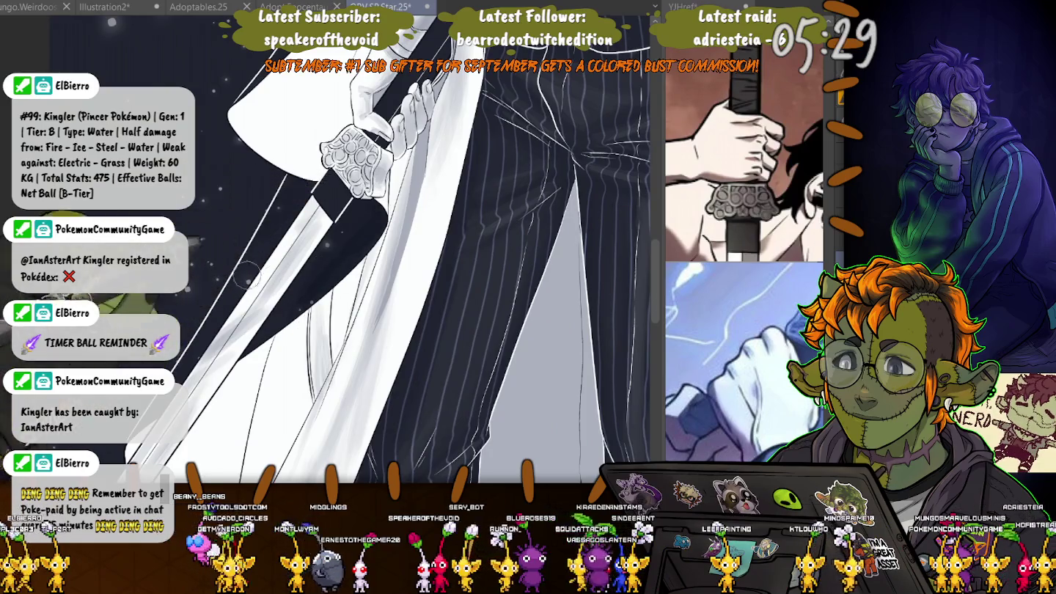
{"action": "scroll", "coordinate": [247, 275], "scroll_direction": "down", "scroll_amount": 3}
{"action": "scroll", "coordinate": [260, 244], "scroll_direction": "down", "scroll_amount": 2}
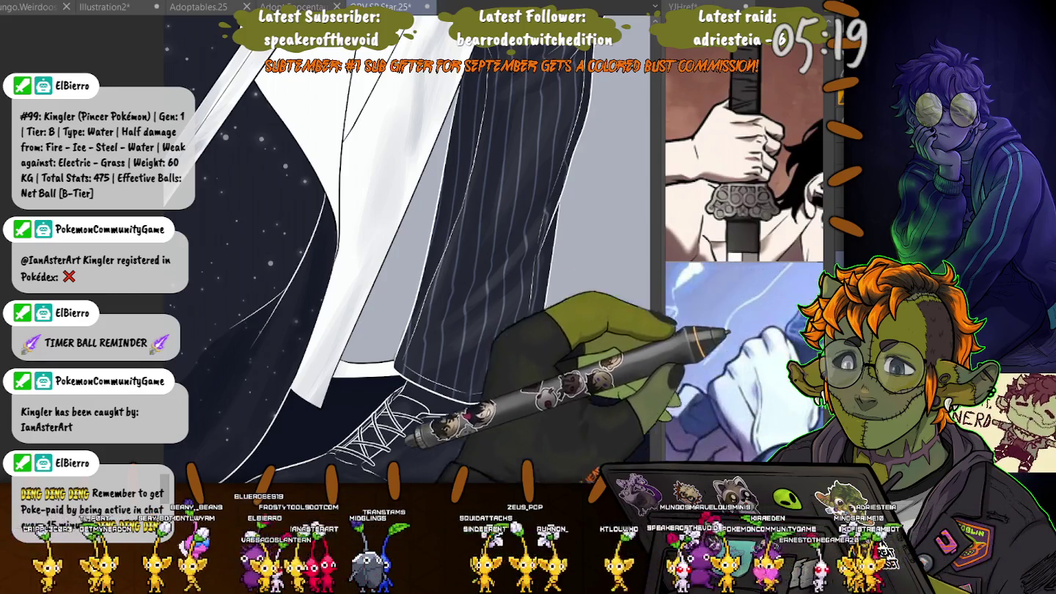
{"action": "left_click", "coordinate": [221, 294]}
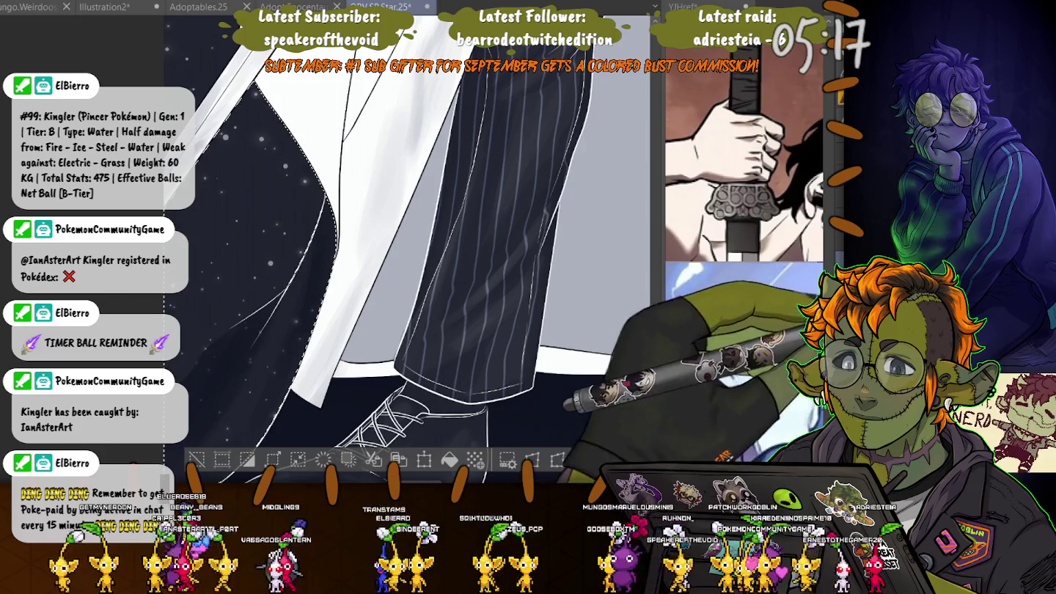
Clear the selection, then inspect the whole shoe and the upper coat and torso.
{"action": "key", "text": "ctrl+d"}
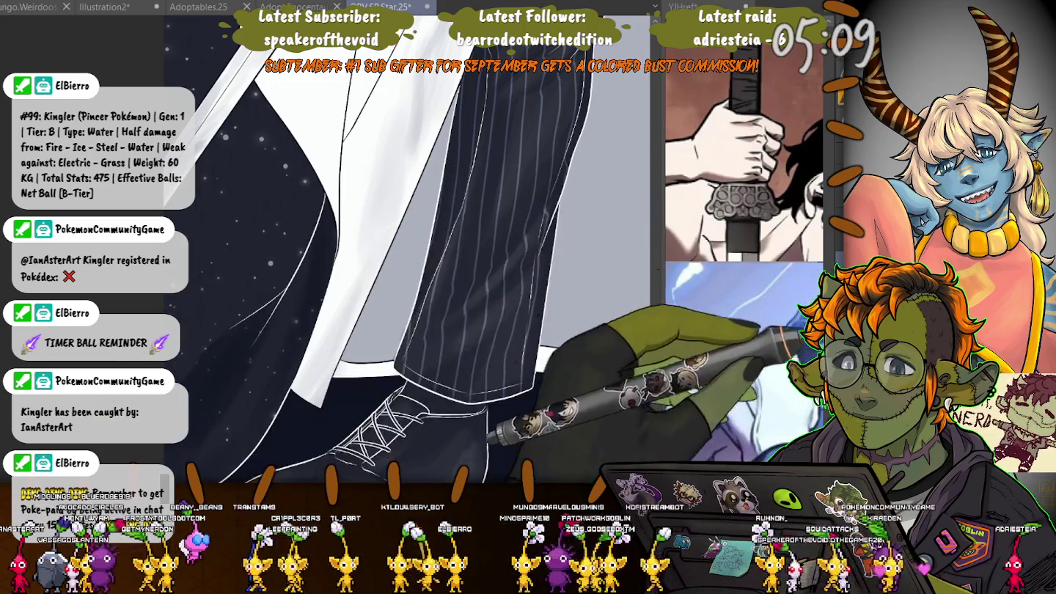
{"action": "scroll", "coordinate": [316, 226], "scroll_direction": "down", "scroll_amount": 2}
{"action": "scroll", "coordinate": [316, 226], "scroll_direction": "up", "scroll_amount": 1}
{"action": "scroll", "coordinate": [345, 279], "scroll_direction": "up", "scroll_amount": 2}
{"action": "scroll", "coordinate": [375, 333], "scroll_direction": "up", "scroll_amount": 1}
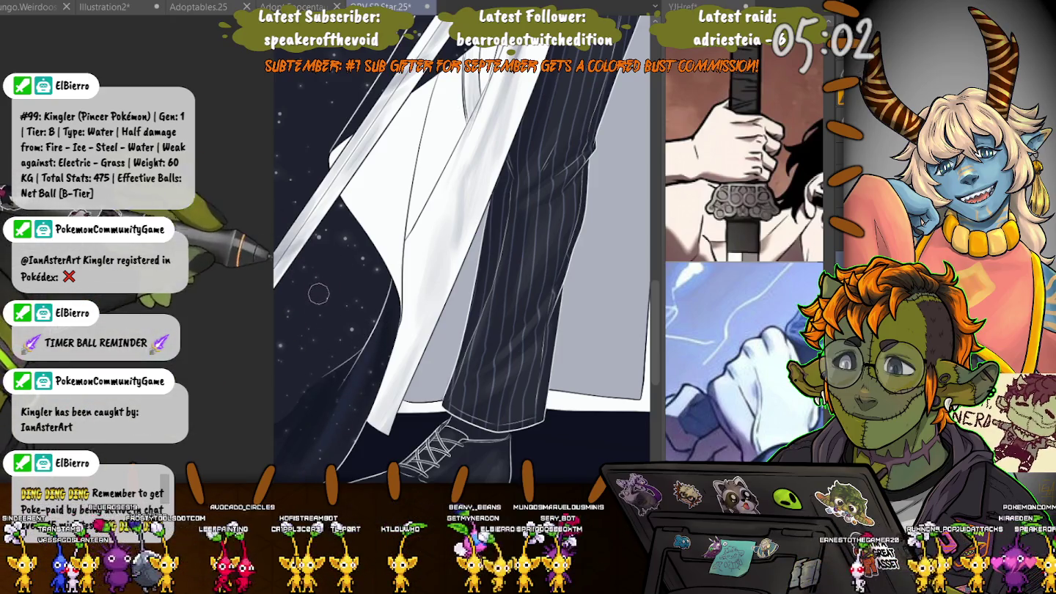
{"action": "scroll", "coordinate": [360, 232], "scroll_direction": "down", "scroll_amount": 2}
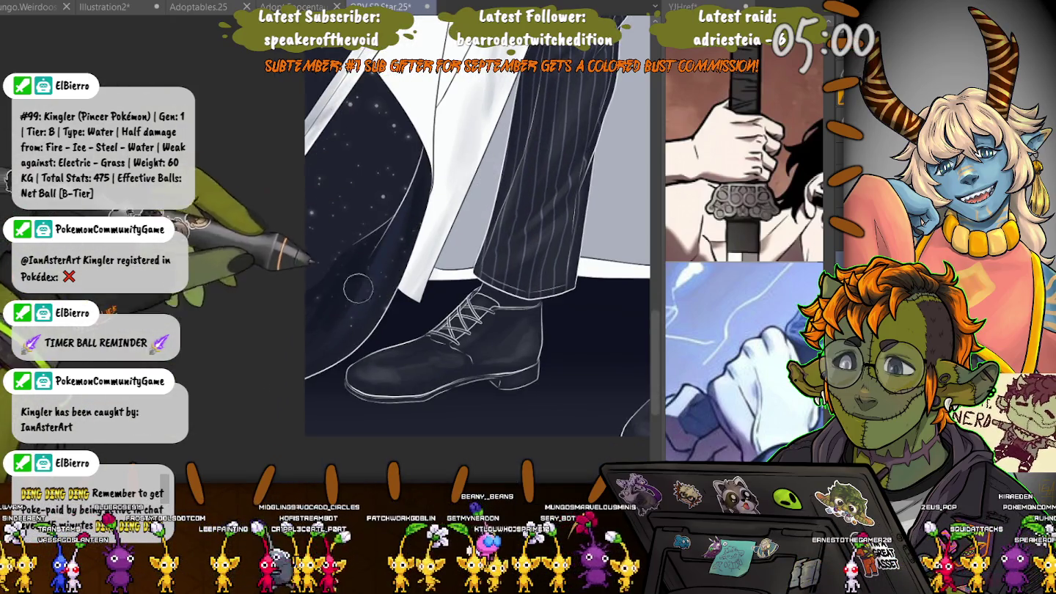
{"action": "left_click_drag", "start_coordinate": [238, 170], "coordinate": [206, 213]}
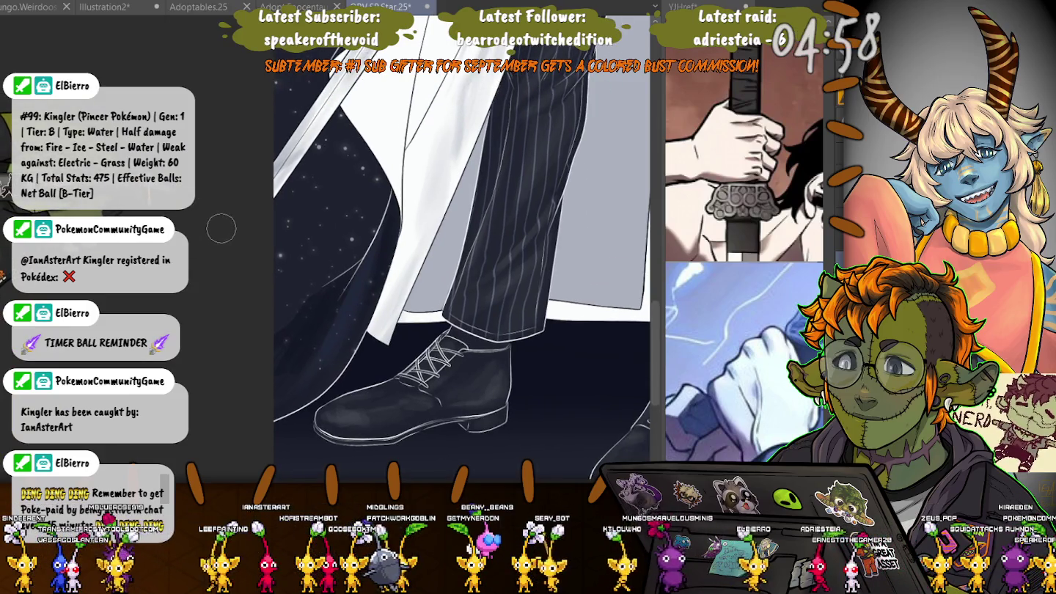
{"action": "scroll", "coordinate": [462, 250], "scroll_direction": "up", "scroll_amount": 5}
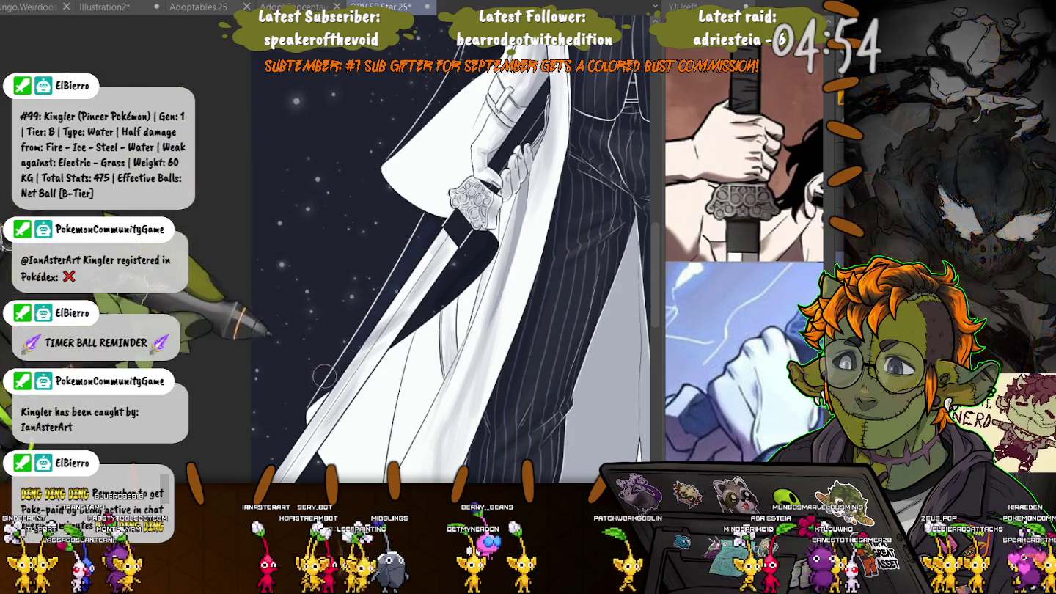
{"action": "left_click_drag", "start_coordinate": [387, 228], "coordinate": [329, 418]}
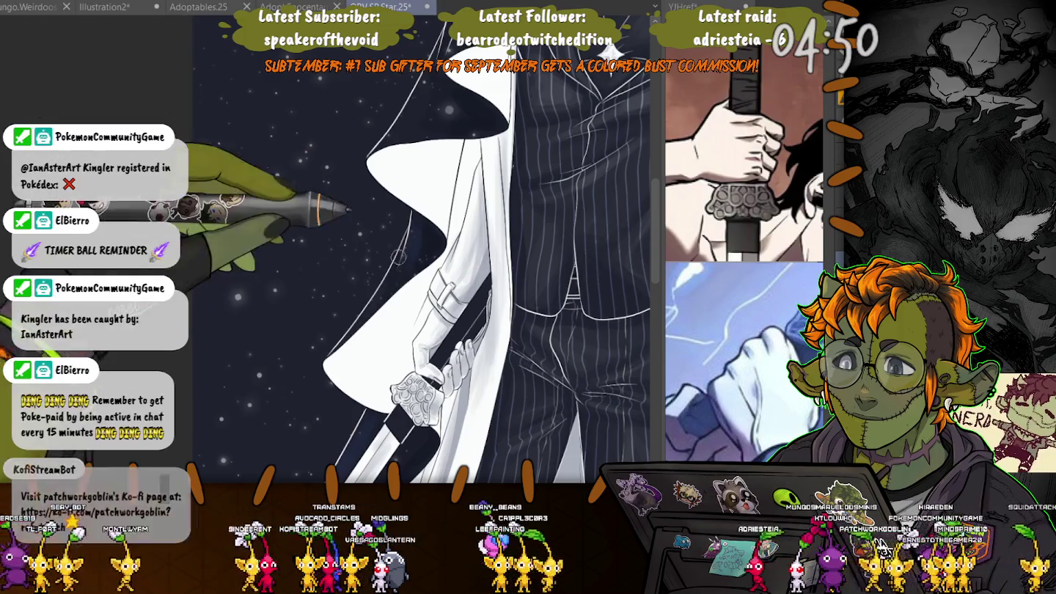
{"action": "left_click_drag", "start_coordinate": [439, 220], "coordinate": [451, 396]}
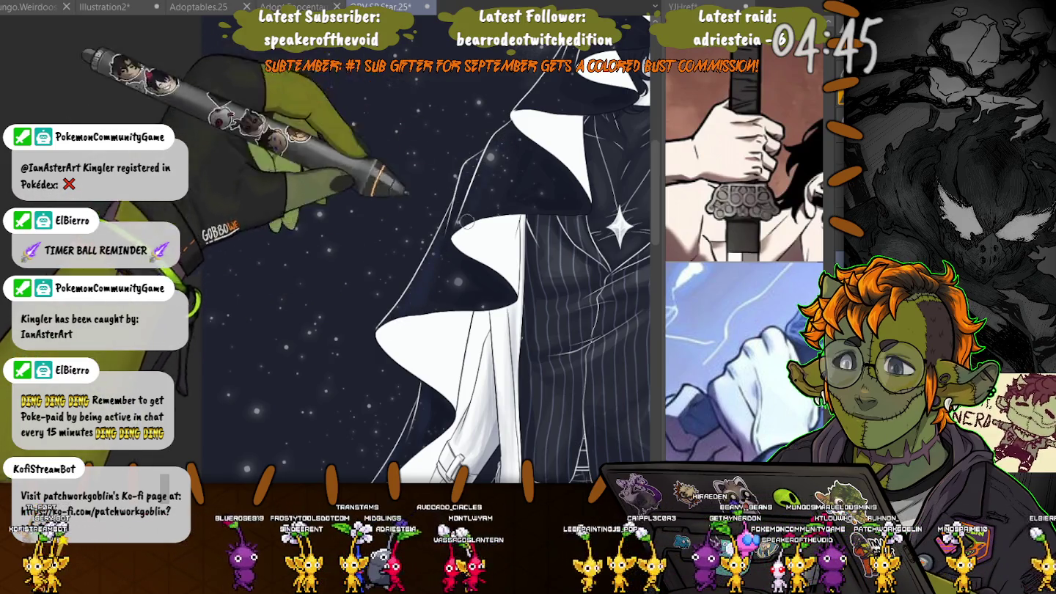
{"action": "left_click_drag", "start_coordinate": [502, 159], "coordinate": [452, 292]}
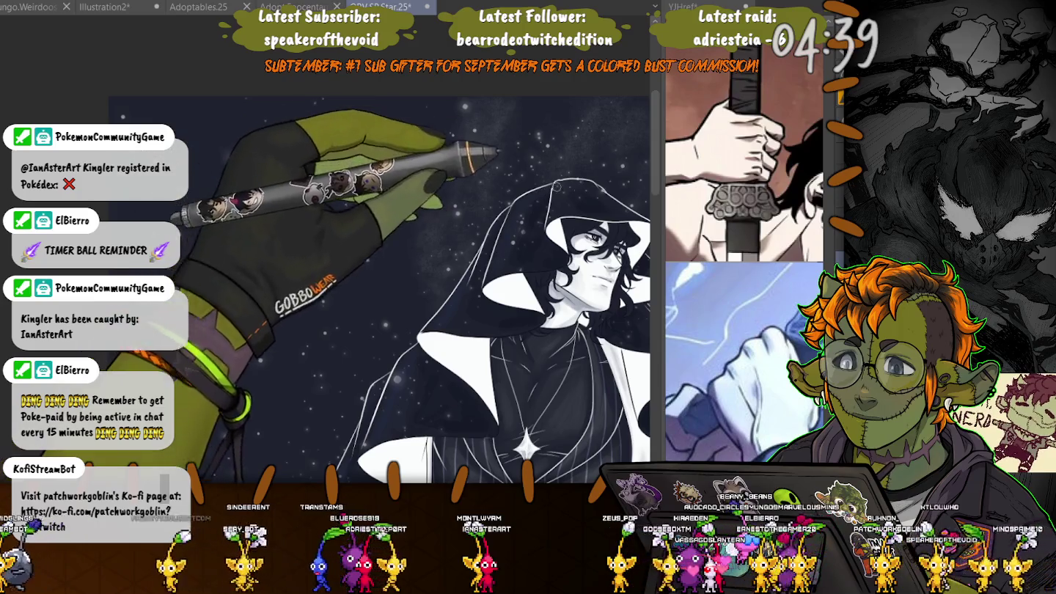
{"action": "left_click_drag", "start_coordinate": [595, 154], "coordinate": [476, 178]}
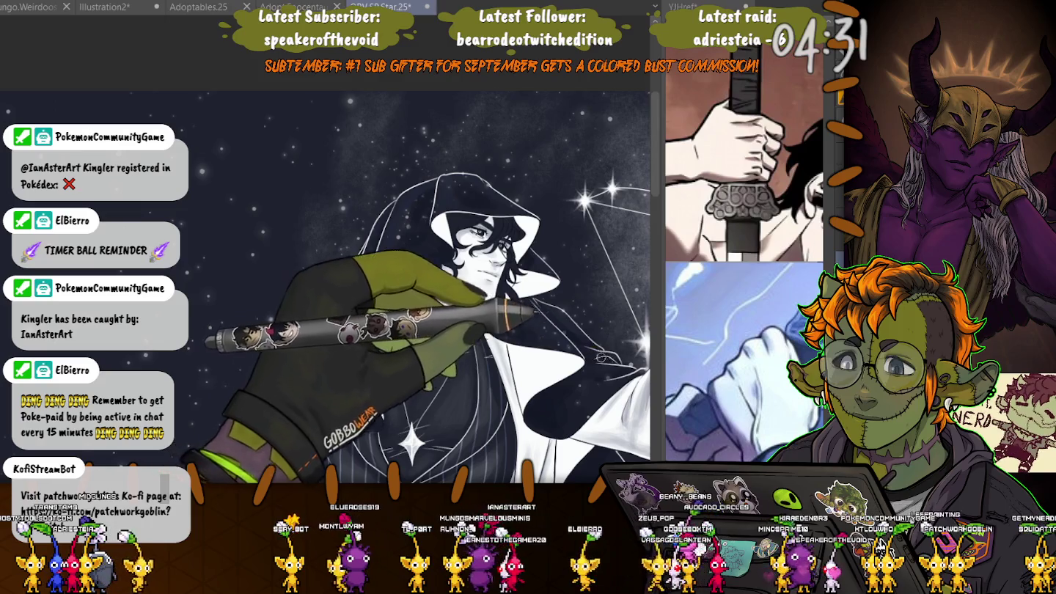
{"action": "left_click_drag", "start_coordinate": [601, 358], "coordinate": [382, 198]}
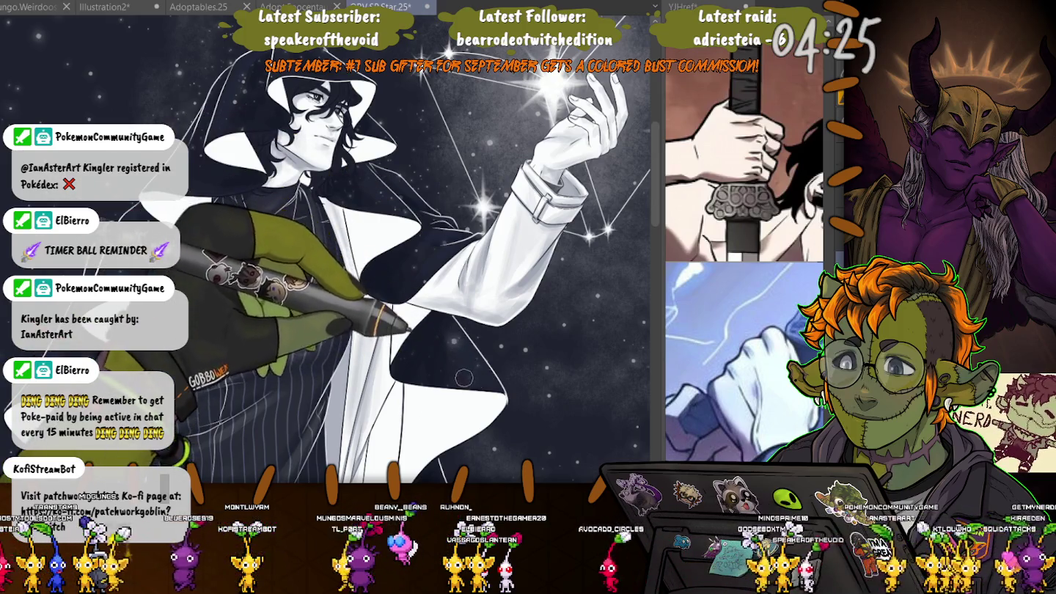
{"action": "scroll", "coordinate": [467, 366], "scroll_direction": "up", "scroll_amount": 3}
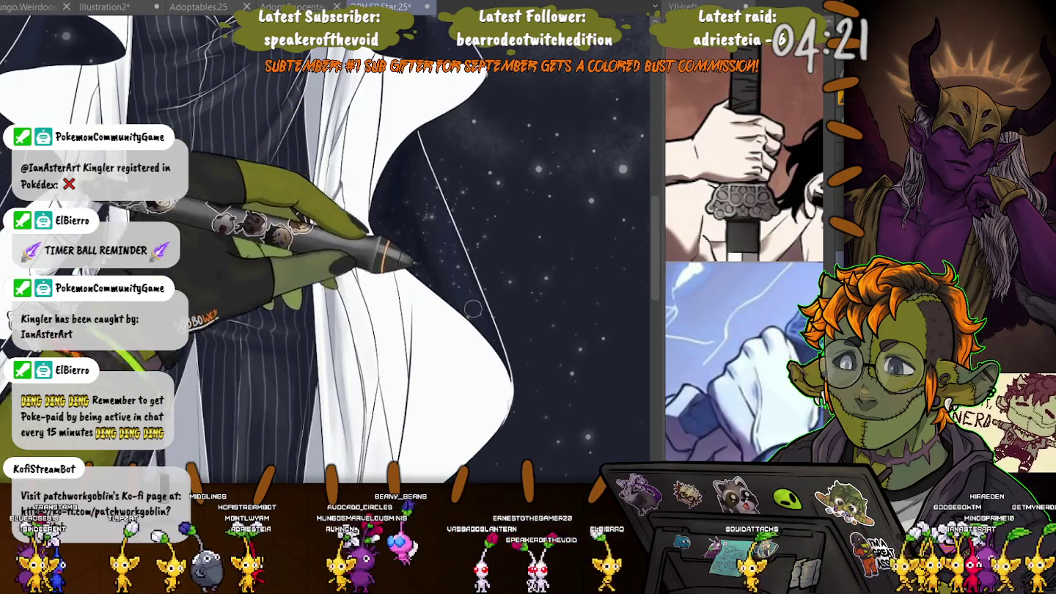
{"action": "left_click_drag", "start_coordinate": [472, 308], "coordinate": [418, 205]}
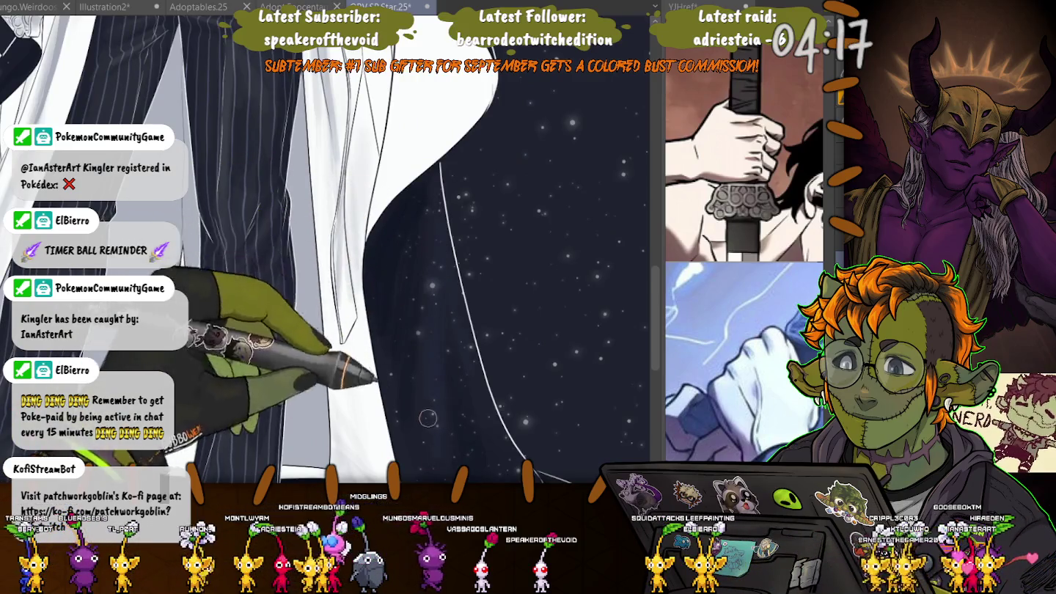
{"action": "left_click_drag", "start_coordinate": [341, 369], "coordinate": [442, 185]}
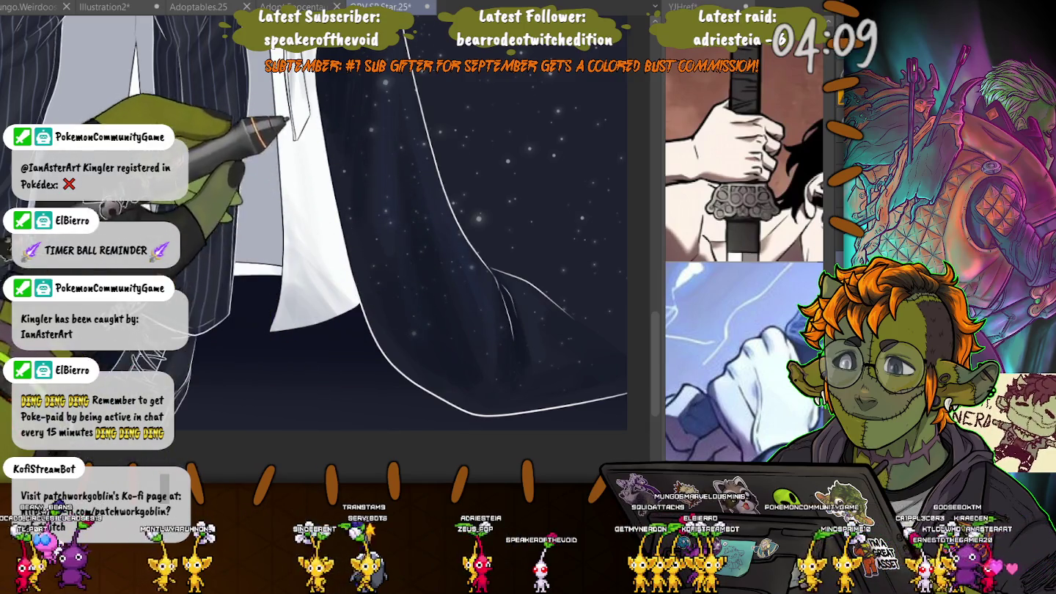
{"action": "key", "text": "ctrl+minus"}
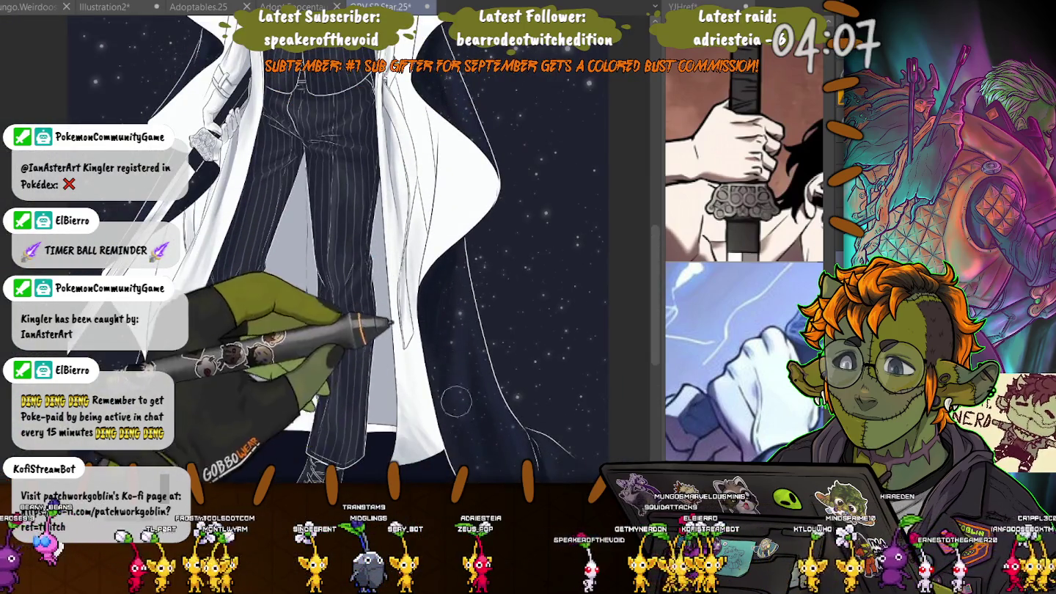
{"action": "scroll", "coordinate": [456, 401], "scroll_direction": "up", "scroll_amount": 5}
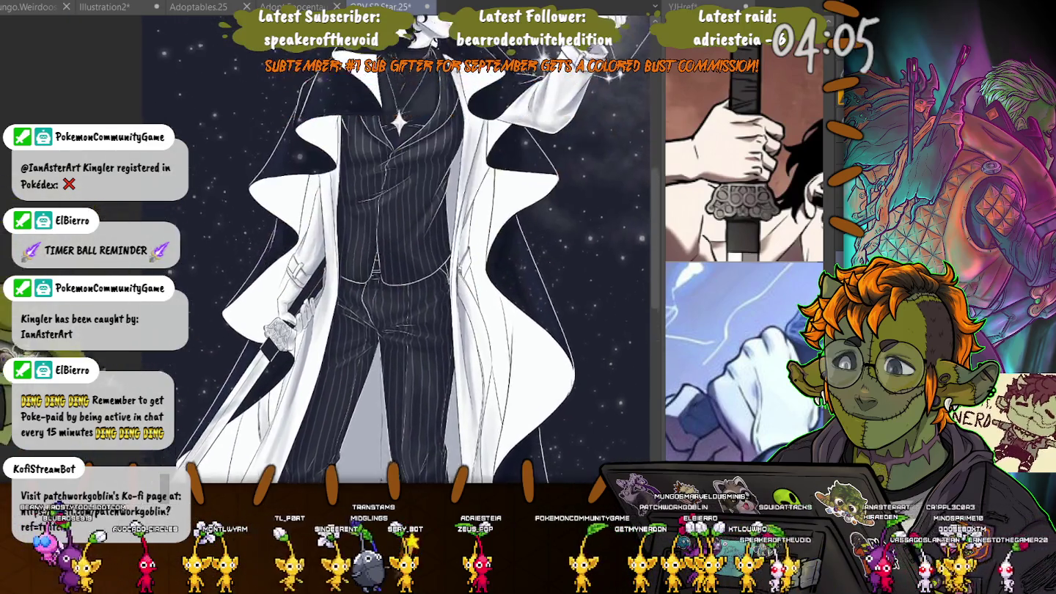
{"action": "scroll", "coordinate": [282, 271], "scroll_direction": "down", "scroll_amount": 2}
{"action": "scroll", "coordinate": [283, 271], "scroll_direction": "down", "scroll_amount": 2}
{"action": "scroll", "coordinate": [281, 271], "scroll_direction": "down", "scroll_amount": 2}
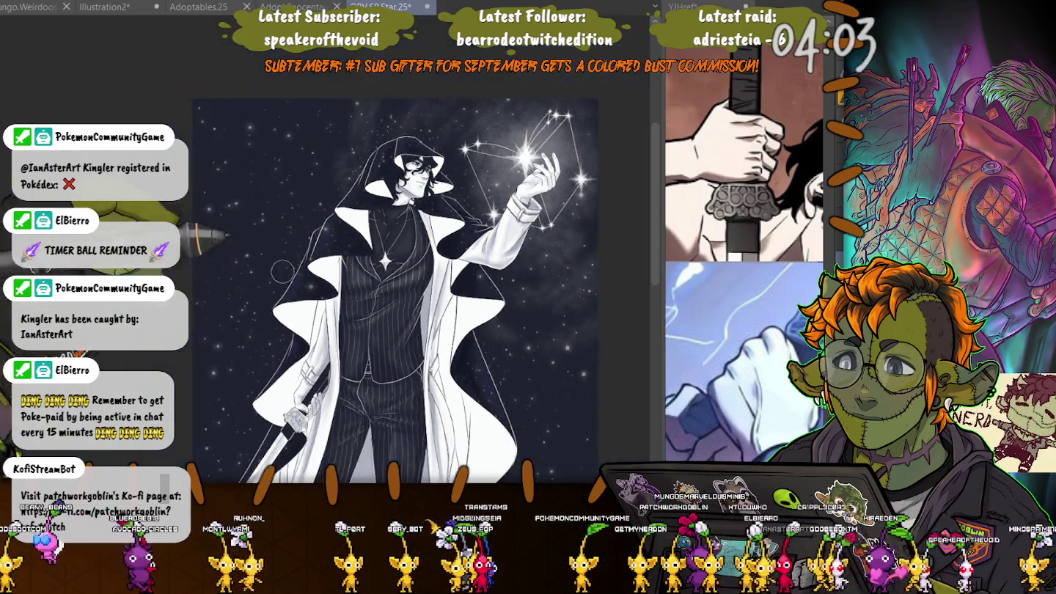
{"action": "scroll", "coordinate": [282, 271], "scroll_direction": "down", "scroll_amount": 2}
{"action": "scroll", "coordinate": [212, 220], "scroll_direction": "down", "scroll_amount": 3}
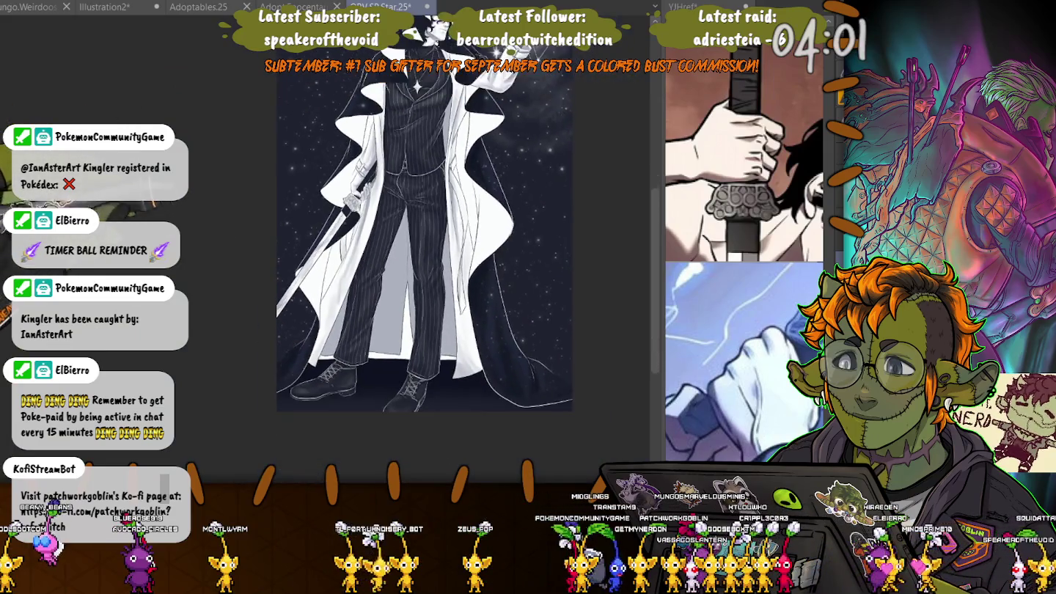
{"action": "scroll", "coordinate": [426, 249], "scroll_direction": "up", "scroll_amount": 3}
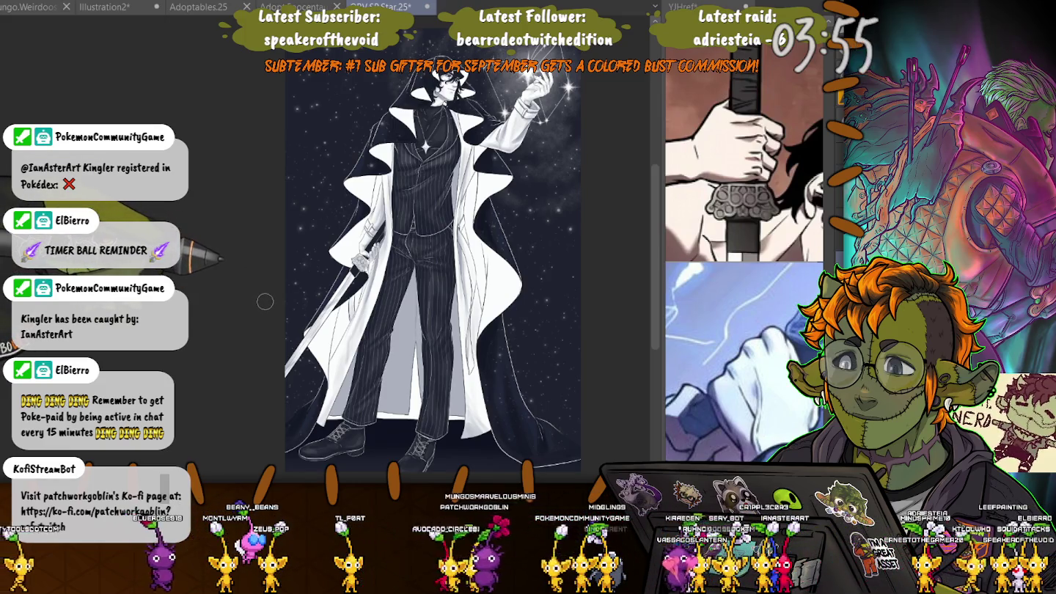
{"action": "scroll", "coordinate": [265, 301], "scroll_direction": "up", "scroll_amount": 1}
{"action": "scroll", "coordinate": [294, 272], "scroll_direction": "up", "scroll_amount": 2}
{"action": "scroll", "coordinate": [322, 241], "scroll_direction": "up", "scroll_amount": 2}
{"action": "scroll", "coordinate": [340, 228], "scroll_direction": "up", "scroll_amount": 2}
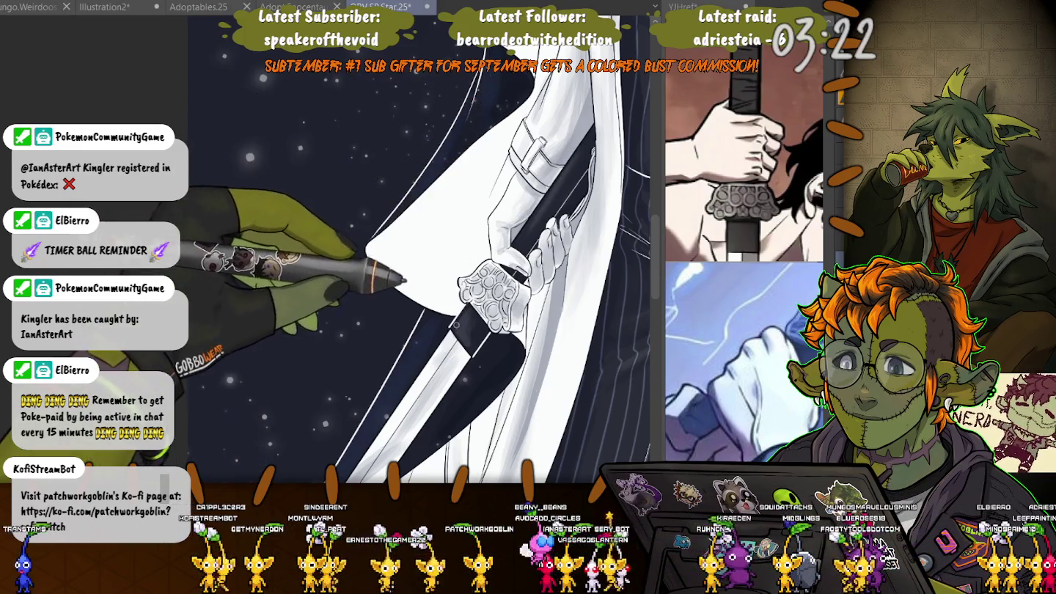
Recentre the figure, darken the coat and pinstripe suit tones, and select the coat area.
{"action": "scroll", "coordinate": [426, 279], "scroll_direction": "down", "scroll_amount": 3}
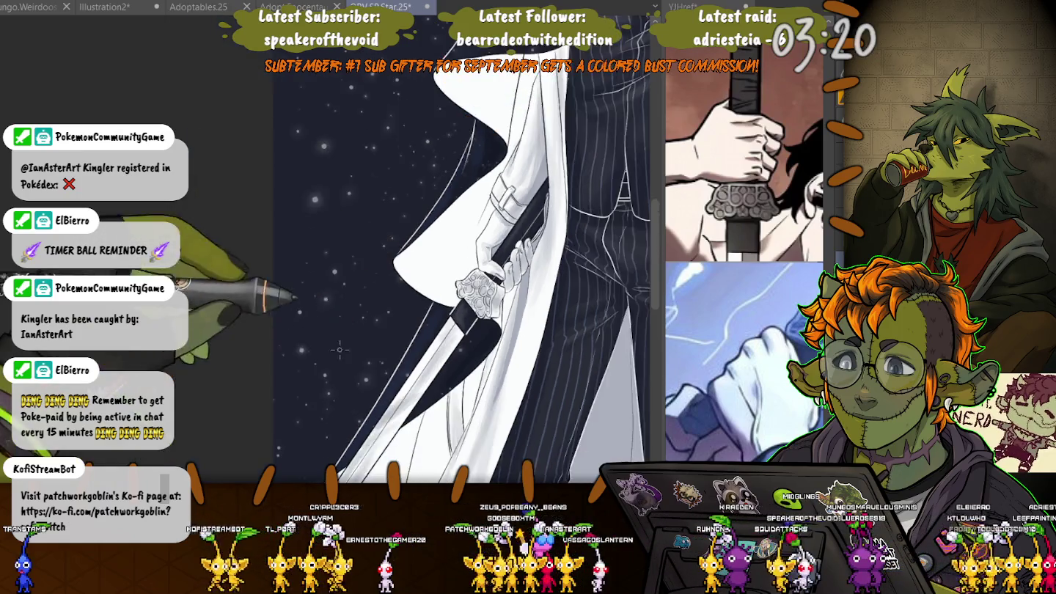
{"action": "scroll", "coordinate": [425, 279], "scroll_direction": "down", "scroll_amount": 3}
{"action": "scroll", "coordinate": [426, 279], "scroll_direction": "down", "scroll_amount": 1}
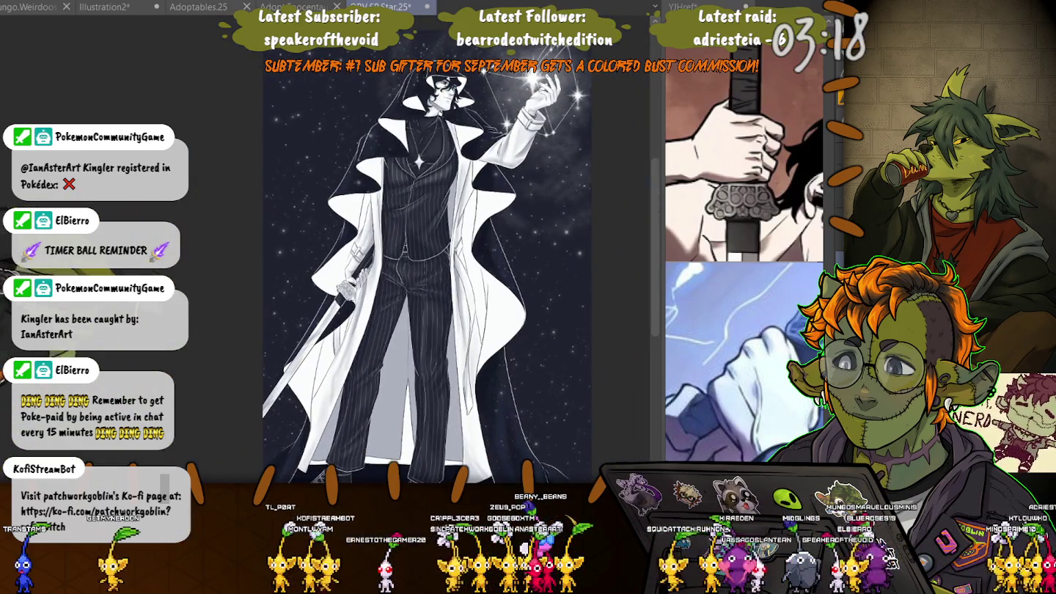
{"action": "scroll", "coordinate": [250, 299], "scroll_direction": "down", "scroll_amount": 2}
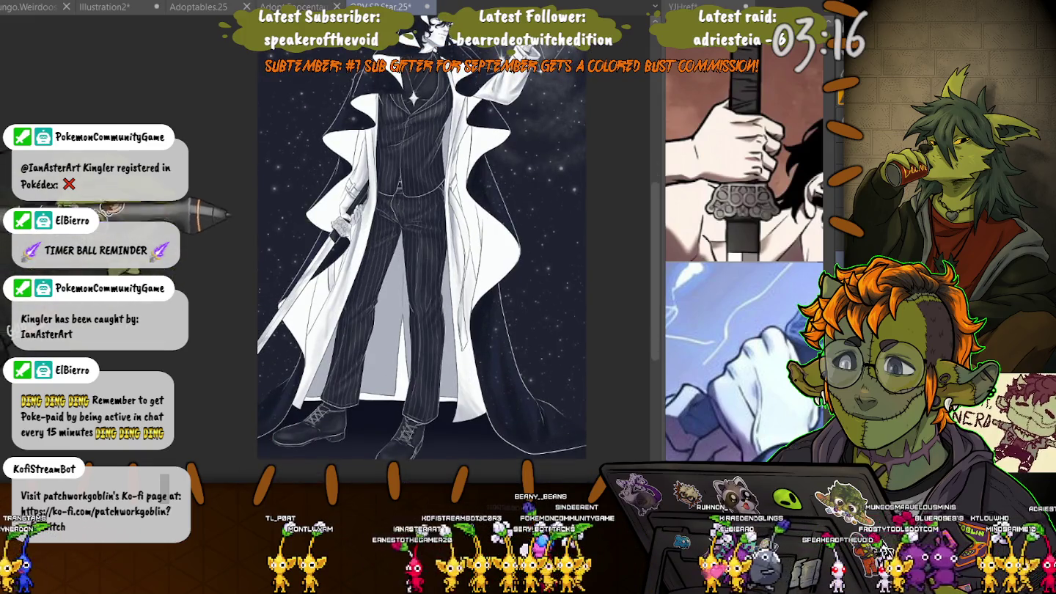
{"action": "scroll", "coordinate": [410, 279], "scroll_direction": "up", "scroll_amount": 2}
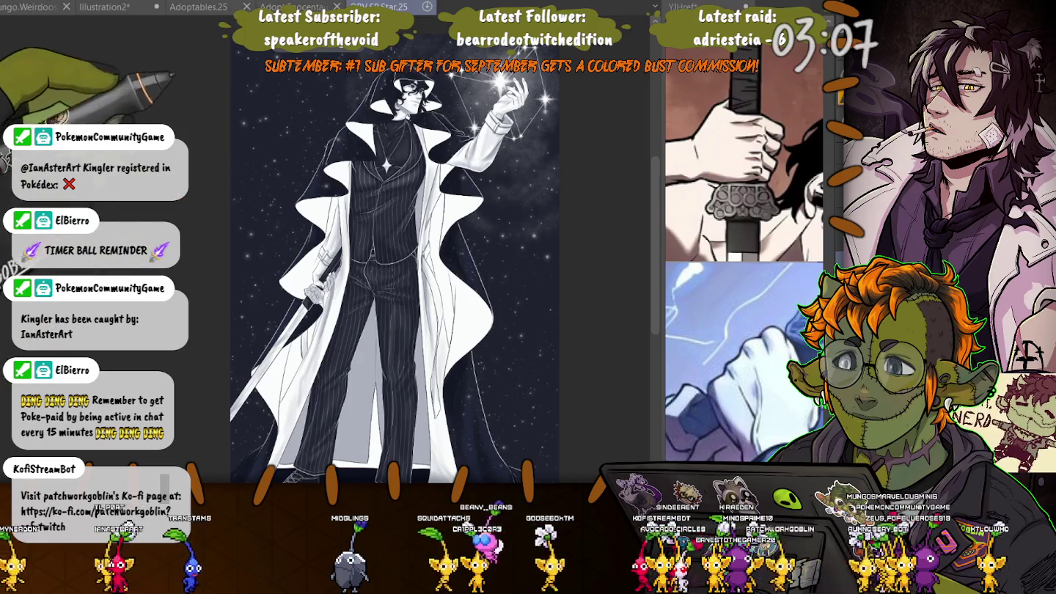
{"action": "scroll", "coordinate": [440, 294], "scroll_direction": "down", "scroll_amount": 1}
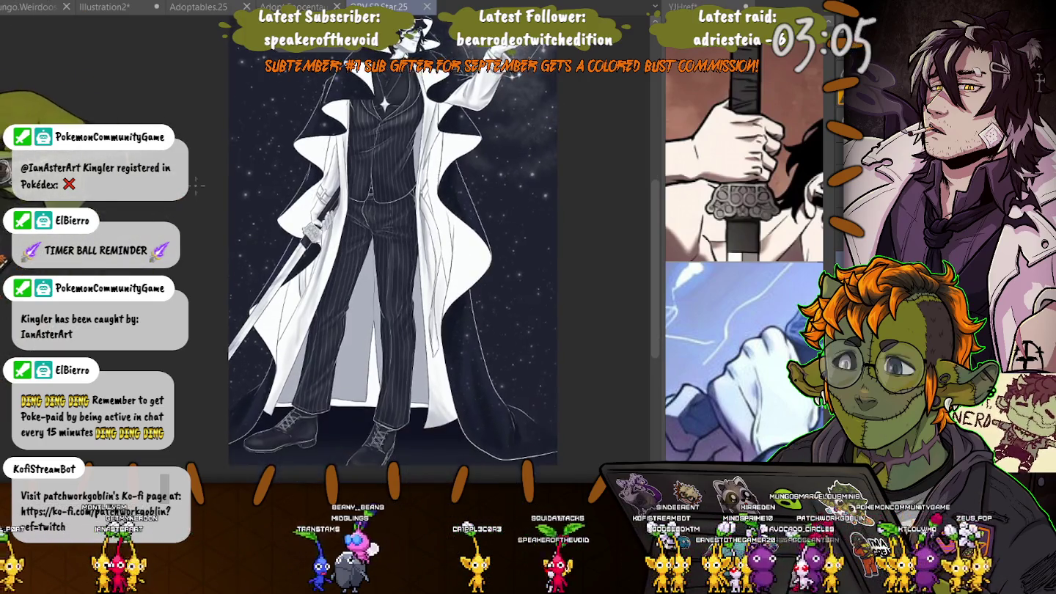
{"action": "scroll", "coordinate": [439, 294], "scroll_direction": "down", "scroll_amount": 1}
{"action": "scroll", "coordinate": [440, 294], "scroll_direction": "down", "scroll_amount": 2}
{"action": "scroll", "coordinate": [440, 293], "scroll_direction": "down", "scroll_amount": 1}
{"action": "scroll", "coordinate": [239, 313], "scroll_direction": "up", "scroll_amount": 1}
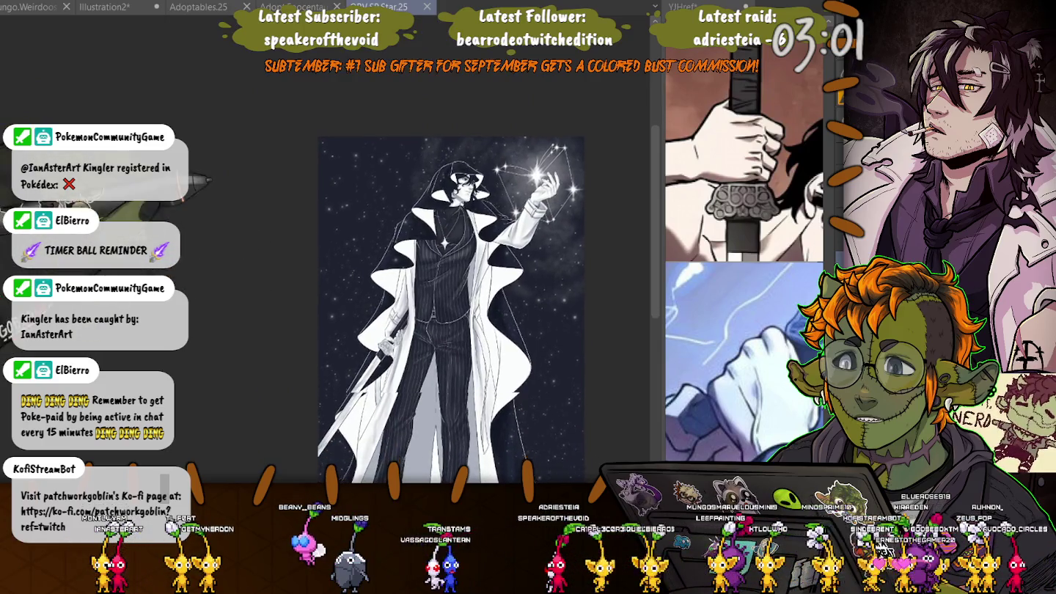
{"action": "left_click_drag", "start_coordinate": [244, 227], "coordinate": [222, 132]}
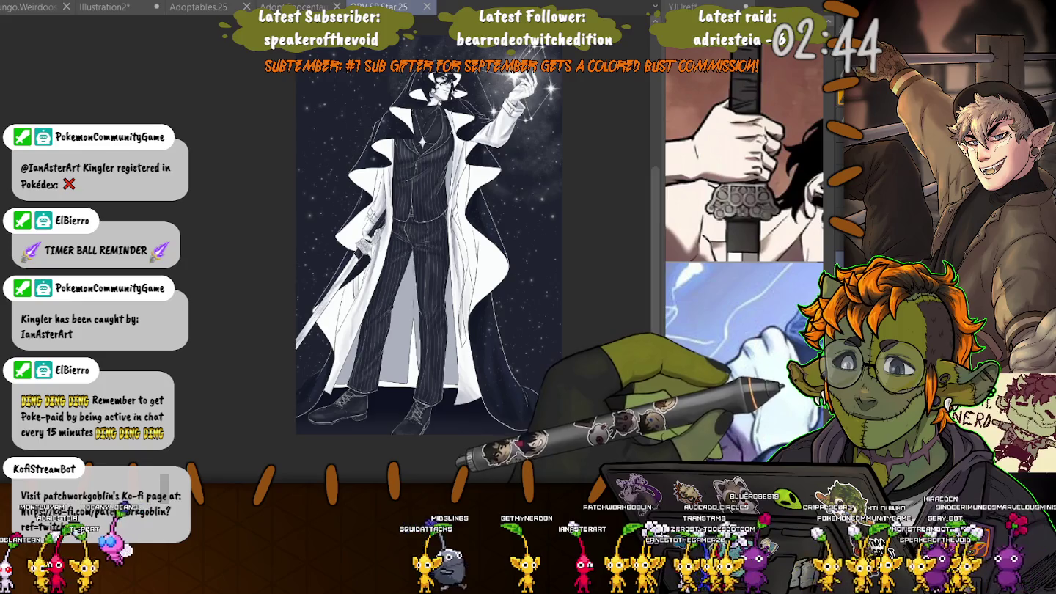
{"action": "left_click", "coordinate": [477, 256]}
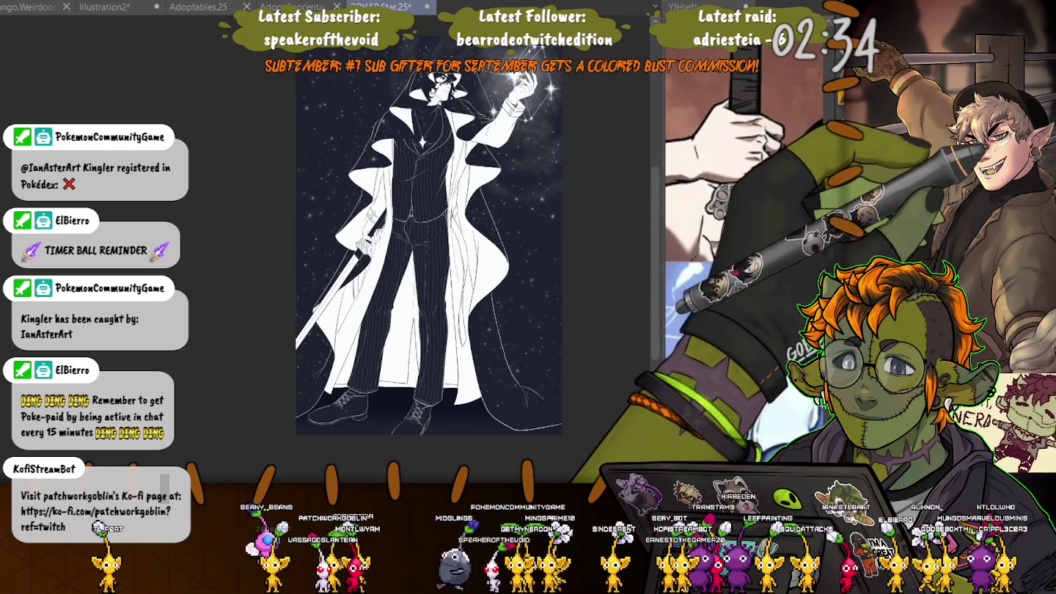
{"action": "key", "text": "ctrl+a"}
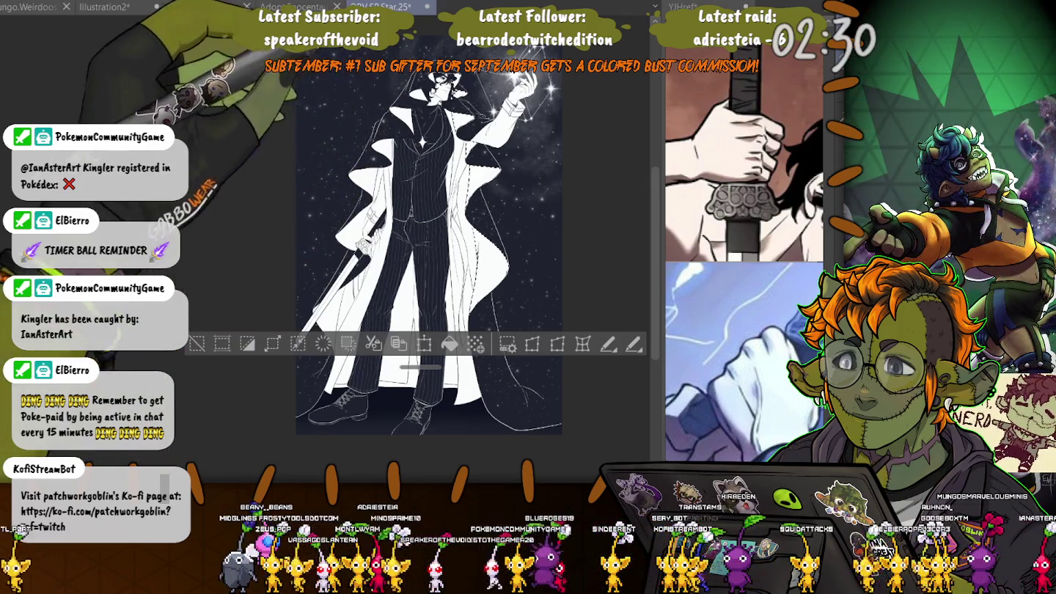
Zoom to the shoes and lasso the pant-leg cuff, right leg and coat hem into the selection.
{"action": "scroll", "coordinate": [417, 83], "scroll_direction": "up", "scroll_amount": 2}
{"action": "scroll", "coordinate": [416, 84], "scroll_direction": "up", "scroll_amount": 2}
{"action": "scroll", "coordinate": [417, 84], "scroll_direction": "up", "scroll_amount": 2}
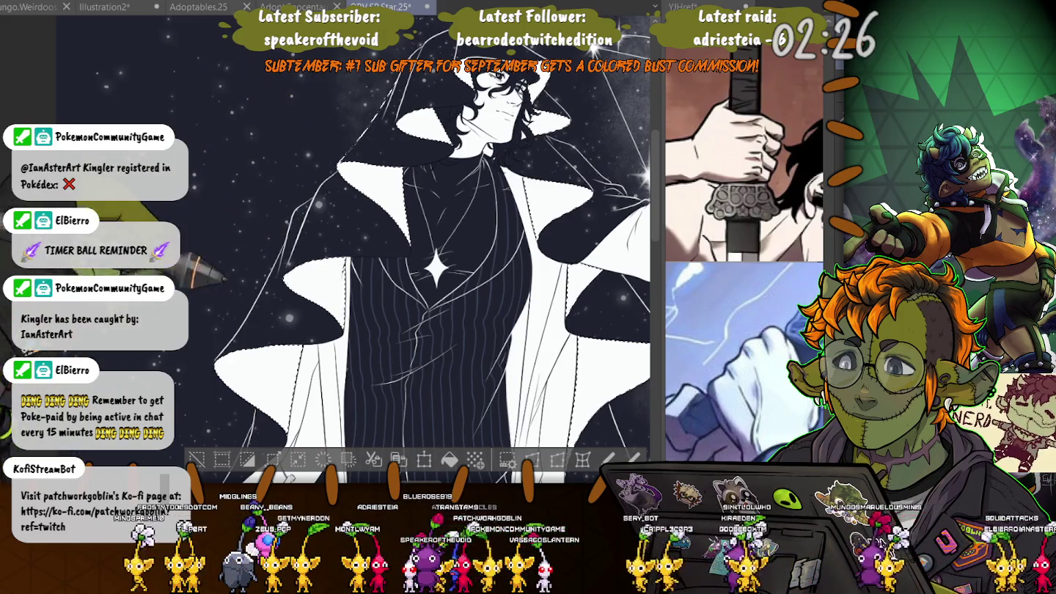
{"action": "scroll", "coordinate": [425, 249], "scroll_direction": "down", "scroll_amount": 5}
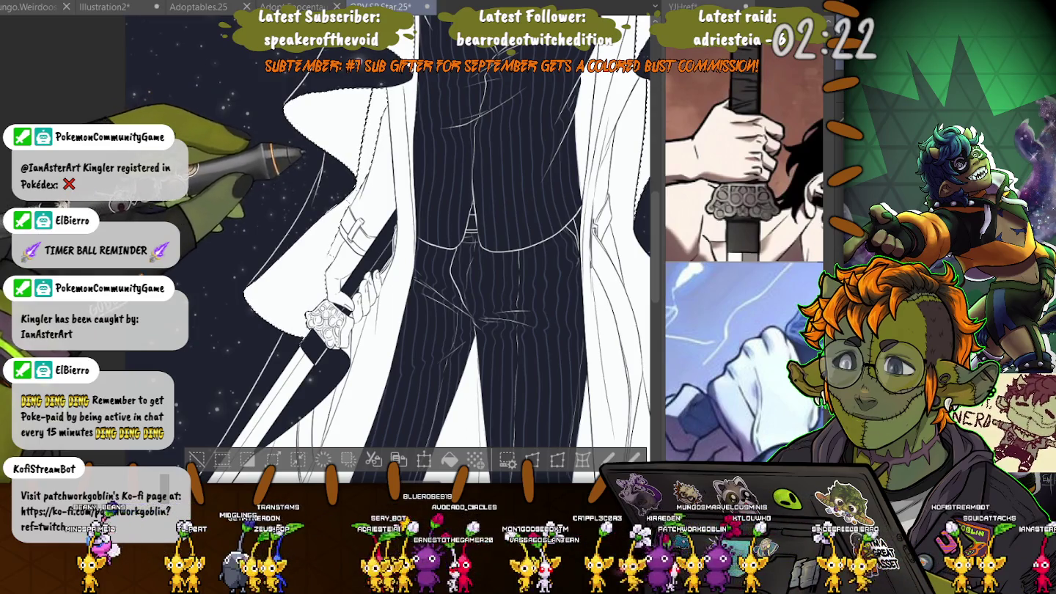
{"action": "scroll", "coordinate": [425, 249], "scroll_direction": "down", "scroll_amount": 5}
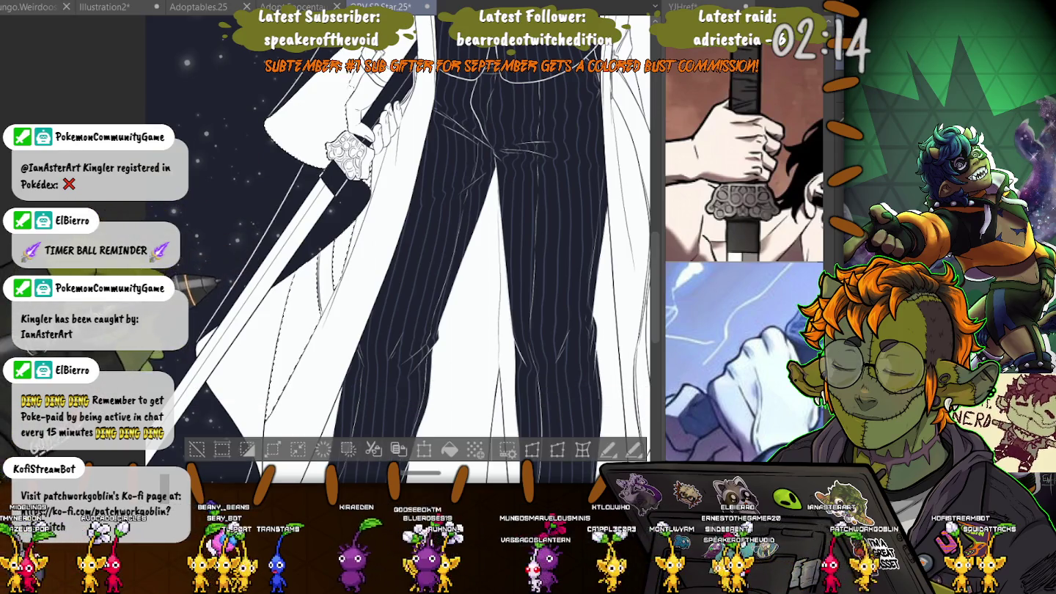
{"action": "scroll", "coordinate": [425, 249], "scroll_direction": "down", "scroll_amount": 5}
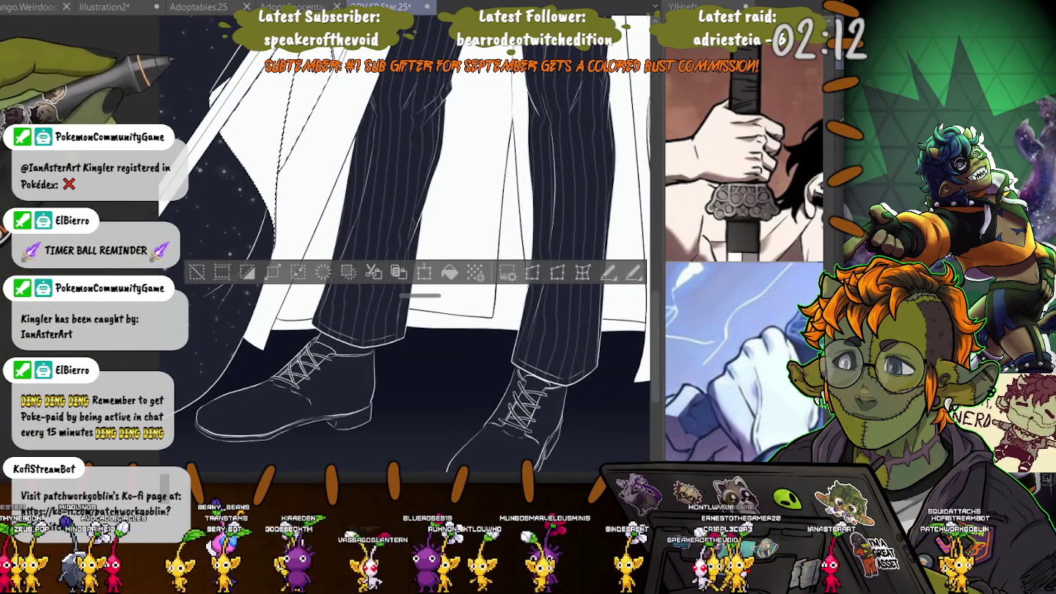
{"action": "left_click_drag", "start_coordinate": [231, 270], "coordinate": [352, 301]}
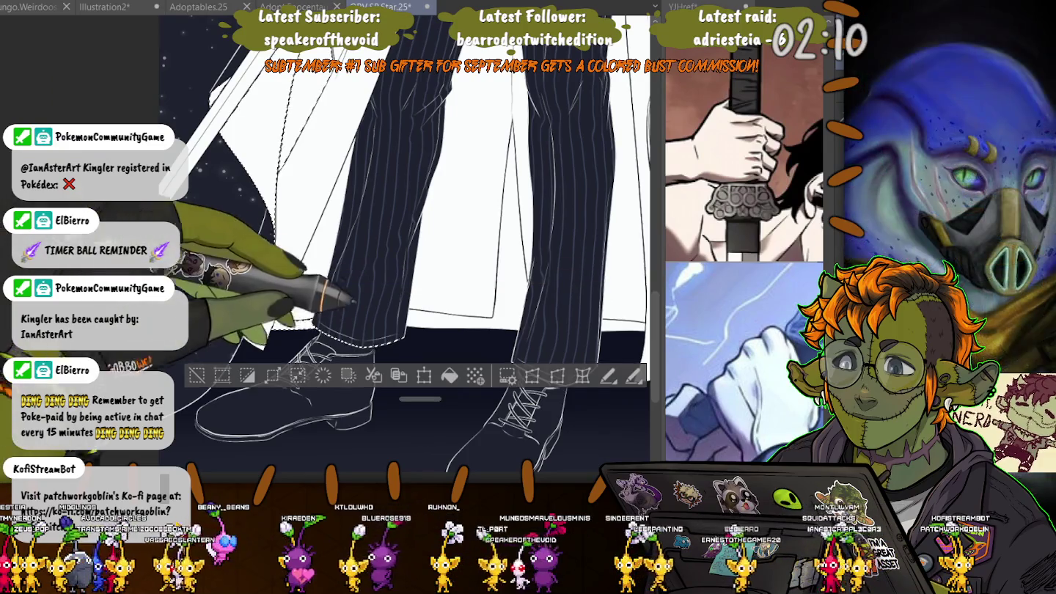
{"action": "left_click_drag", "start_coordinate": [385, 267], "coordinate": [448, 264]}
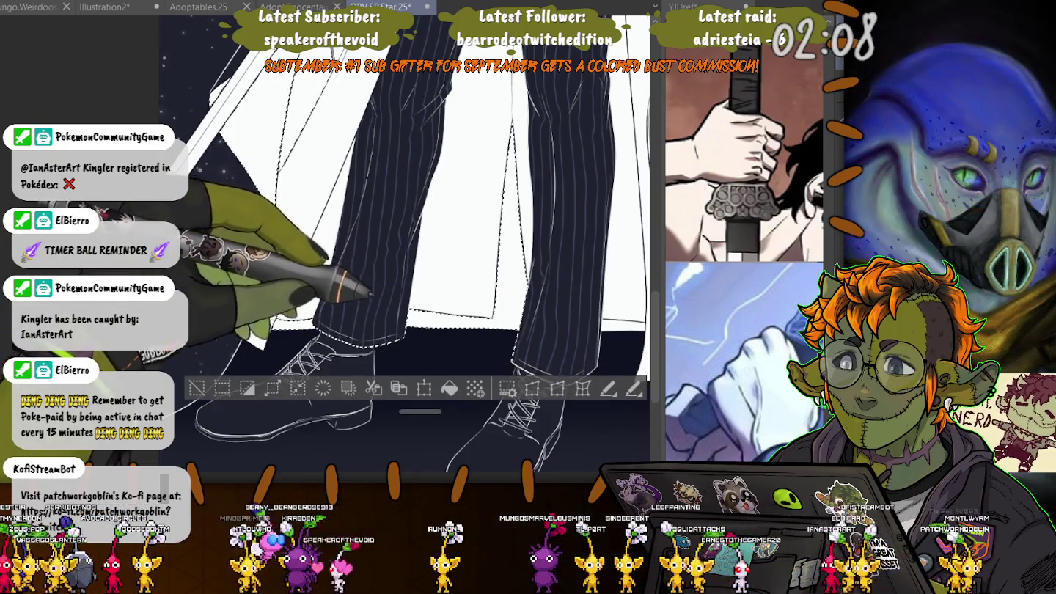
Scroll back up the figure to review the widened coat selection.
{"action": "scroll", "coordinate": [330, 249], "scroll_direction": "right", "scroll_amount": 3}
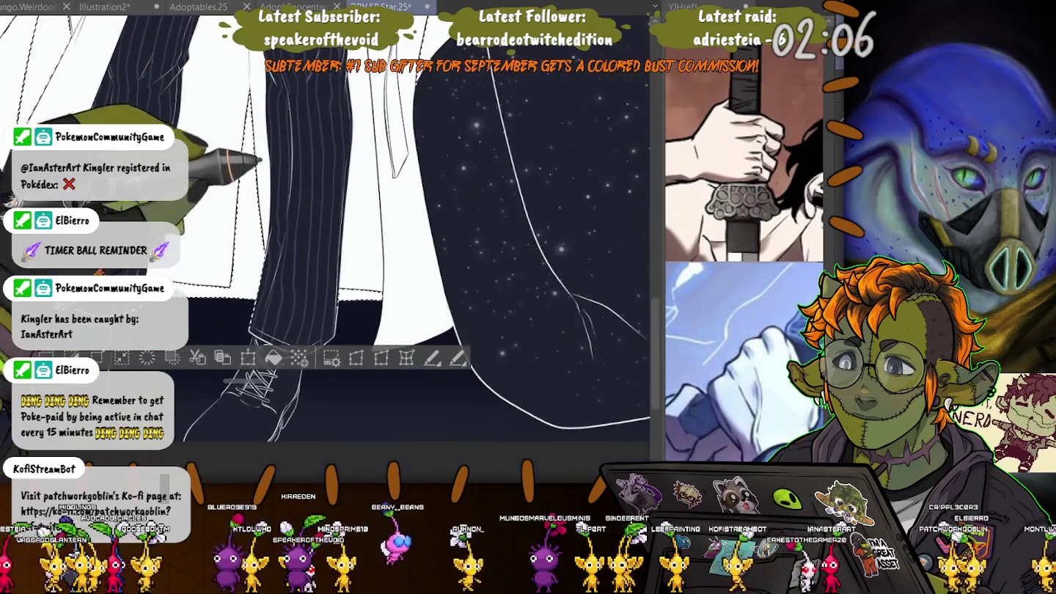
{"action": "scroll", "coordinate": [330, 249], "scroll_direction": "up", "scroll_amount": 5}
{"action": "scroll", "coordinate": [327, 249], "scroll_direction": "up", "scroll_amount": 3}
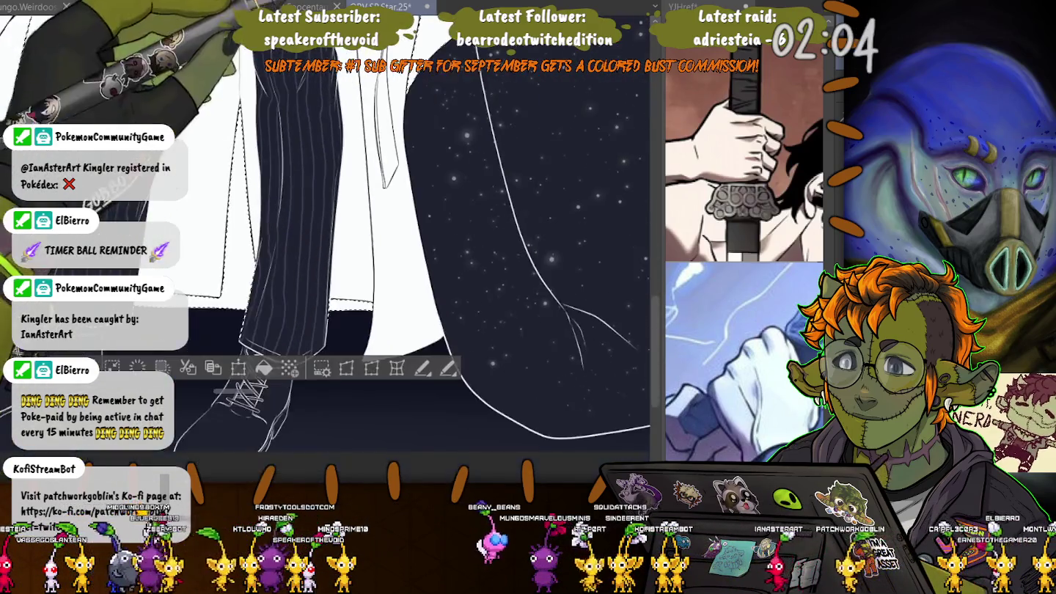
{"action": "scroll", "coordinate": [327, 248], "scroll_direction": "up", "scroll_amount": 2}
{"action": "scroll", "coordinate": [326, 249], "scroll_direction": "up", "scroll_amount": 3}
{"action": "scroll", "coordinate": [327, 249], "scroll_direction": "up", "scroll_amount": 3}
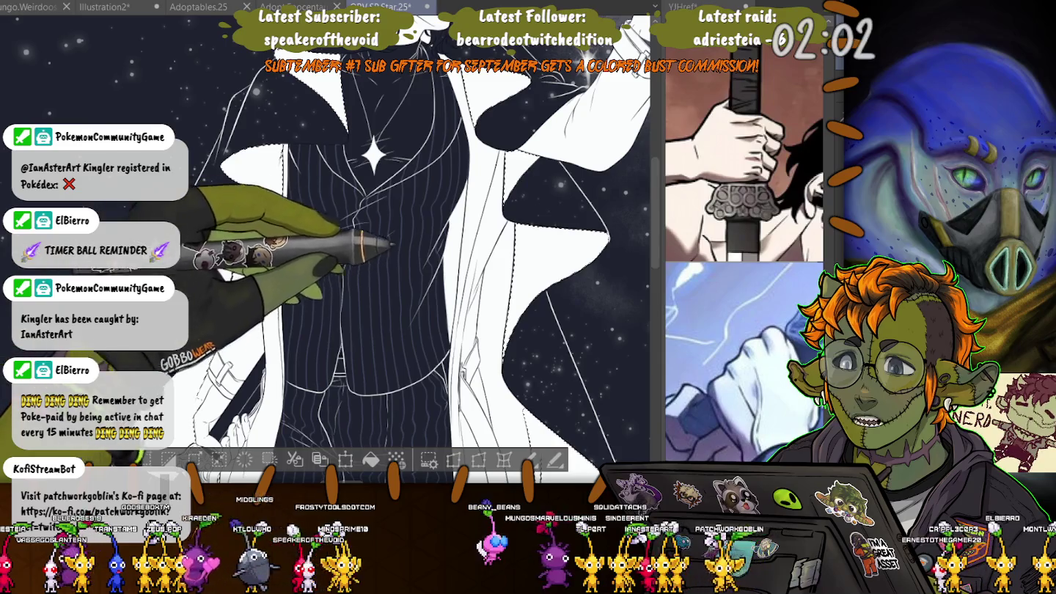
{"action": "scroll", "coordinate": [330, 249], "scroll_direction": "up", "scroll_amount": 2}
{"action": "scroll", "coordinate": [330, 249], "scroll_direction": "up", "scroll_amount": 2}
{"action": "scroll", "coordinate": [439, 183], "scroll_direction": "up", "scroll_amount": 2}
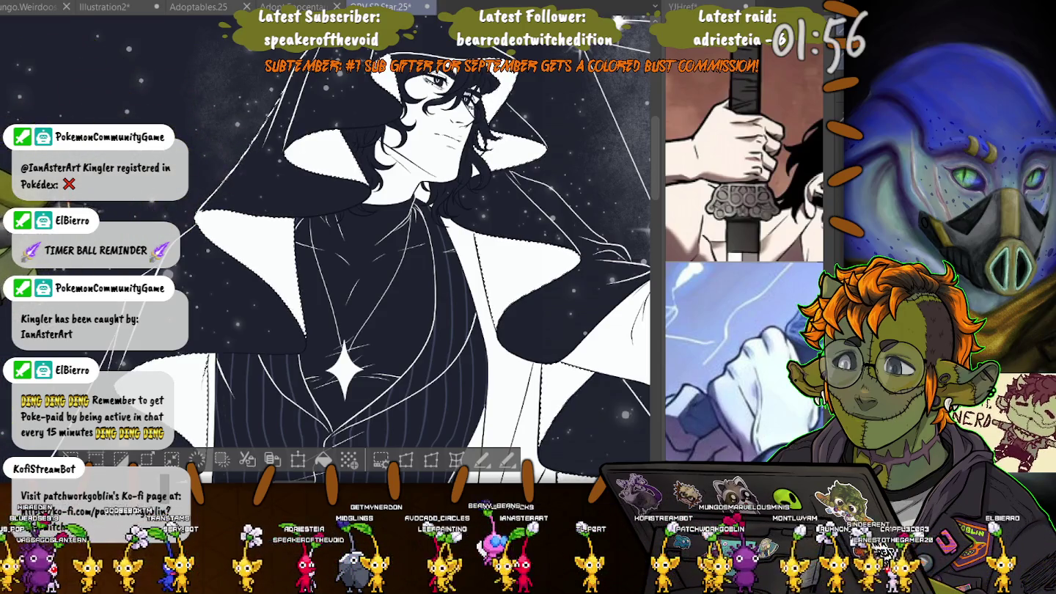
{"action": "scroll", "coordinate": [331, 249], "scroll_direction": "down", "scroll_amount": 3}
{"action": "scroll", "coordinate": [329, 250], "scroll_direction": "up", "scroll_amount": 2}
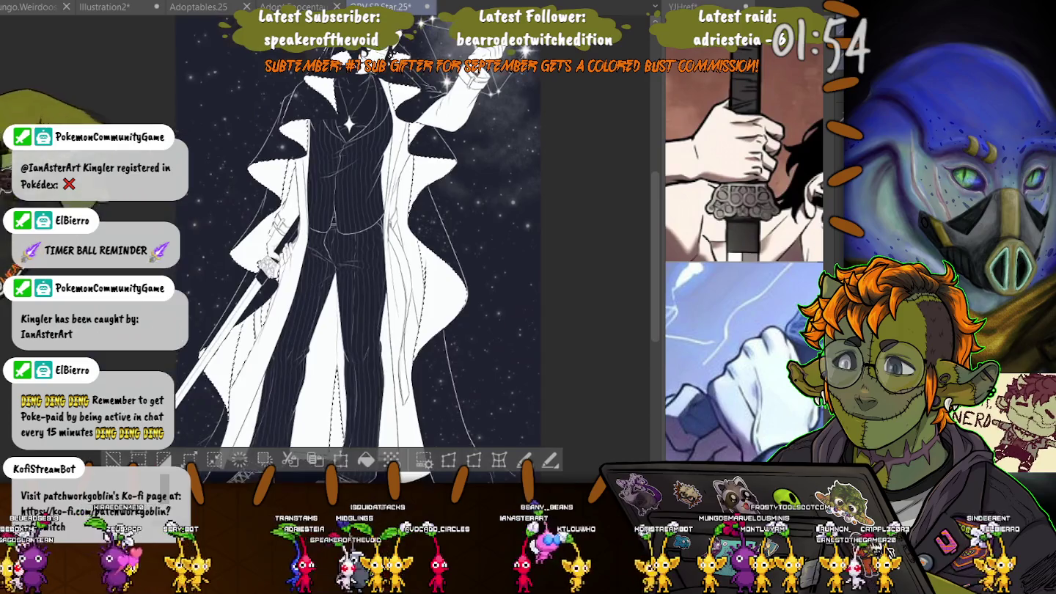
{"action": "scroll", "coordinate": [367, 249], "scroll_direction": "up", "scroll_amount": 1}
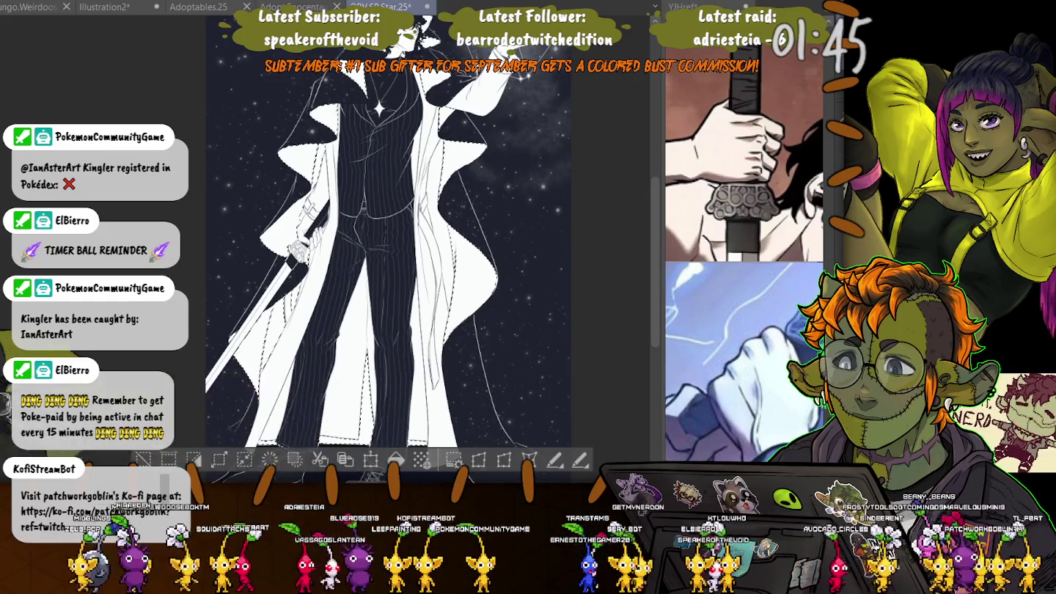
Clear the selection, darken the gap between the pinstriped trouser legs, and drape the white coat hem over the left leg.
{"action": "key", "text": "ctrl+d"}
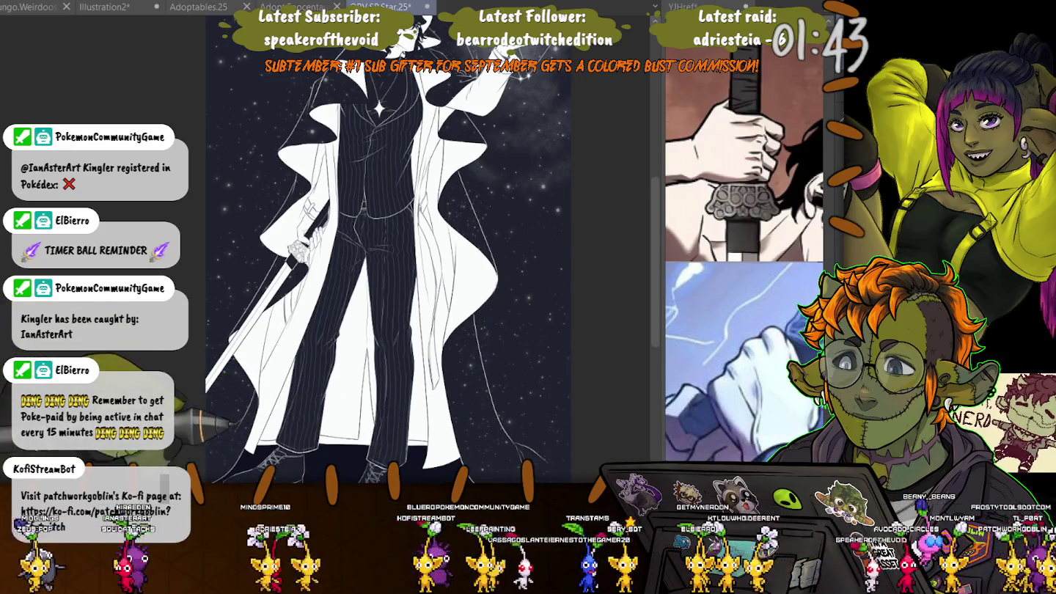
{"action": "scroll", "coordinate": [345, 418], "scroll_direction": "up", "scroll_amount": 3}
{"action": "scroll", "coordinate": [344, 419], "scroll_direction": "up", "scroll_amount": 2}
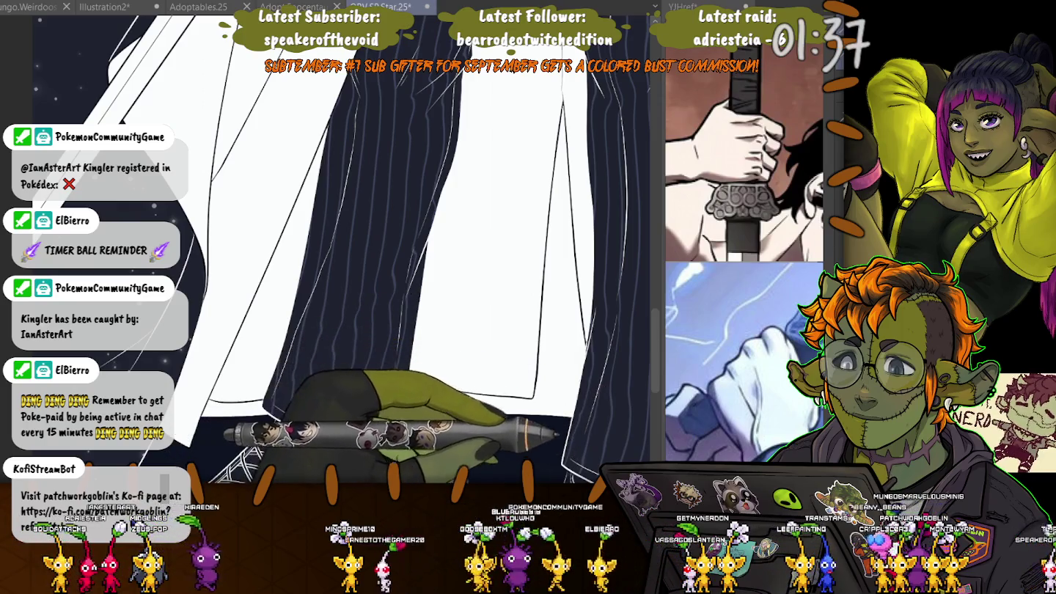
{"action": "scroll", "coordinate": [557, 462], "scroll_direction": "down", "scroll_amount": 2}
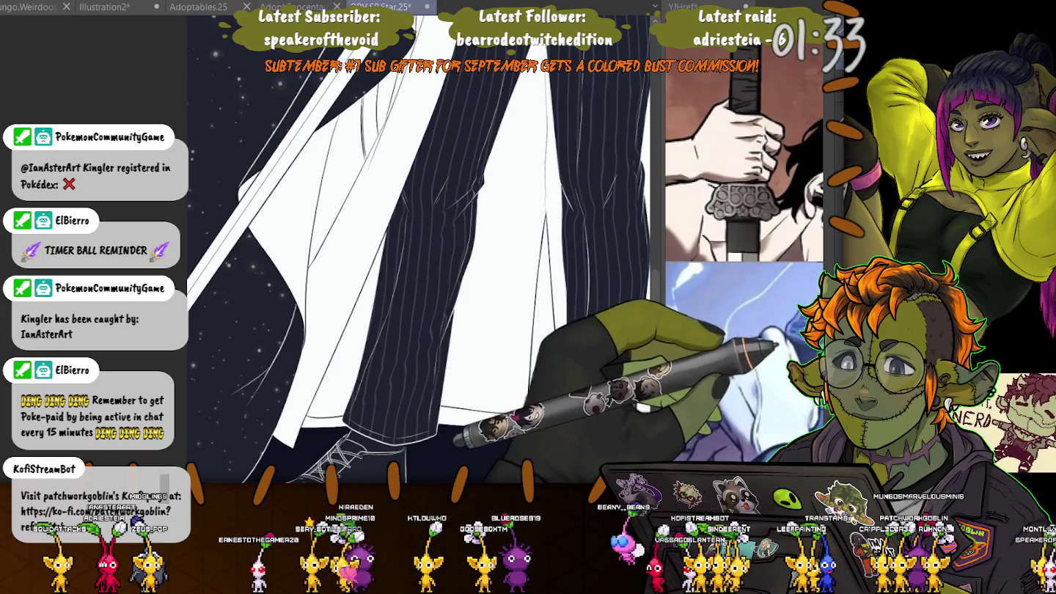
{"action": "key", "text": "ctrl+z"}
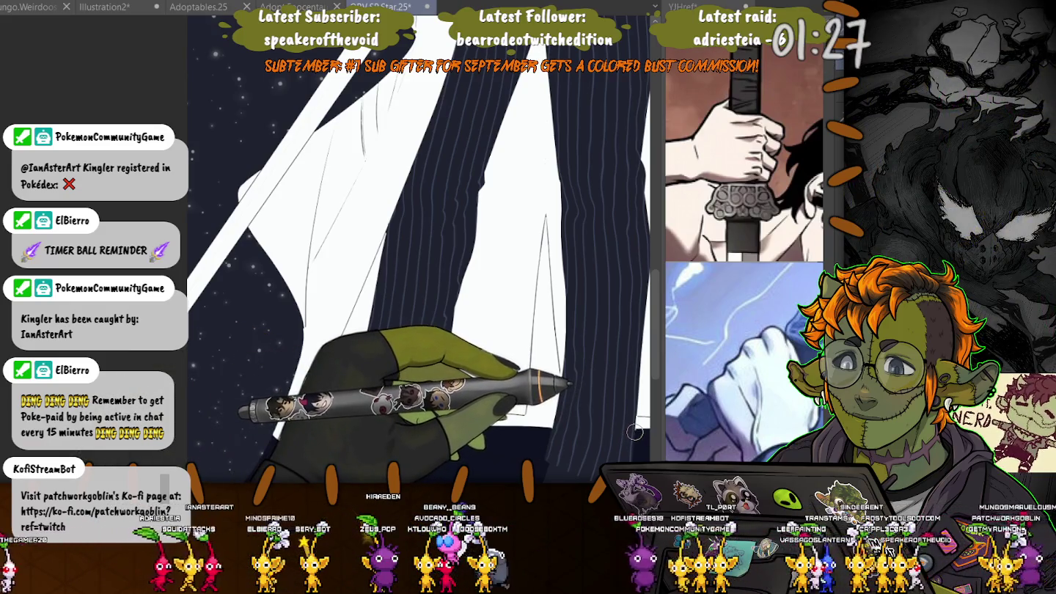
{"action": "left_click_drag", "start_coordinate": [635, 432], "coordinate": [550, 421]}
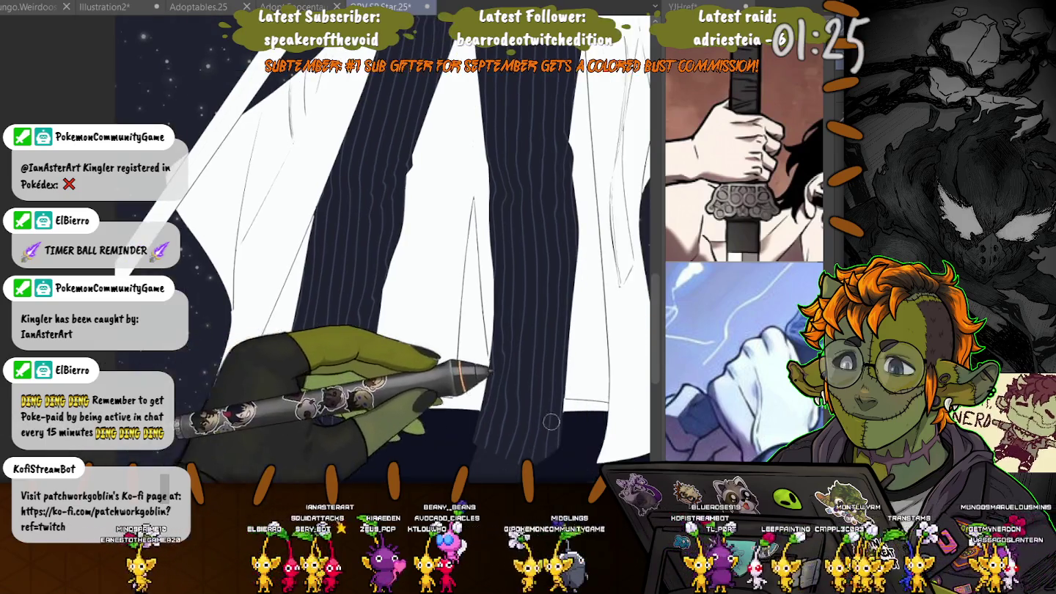
{"action": "key", "text": "ctrl+z"}
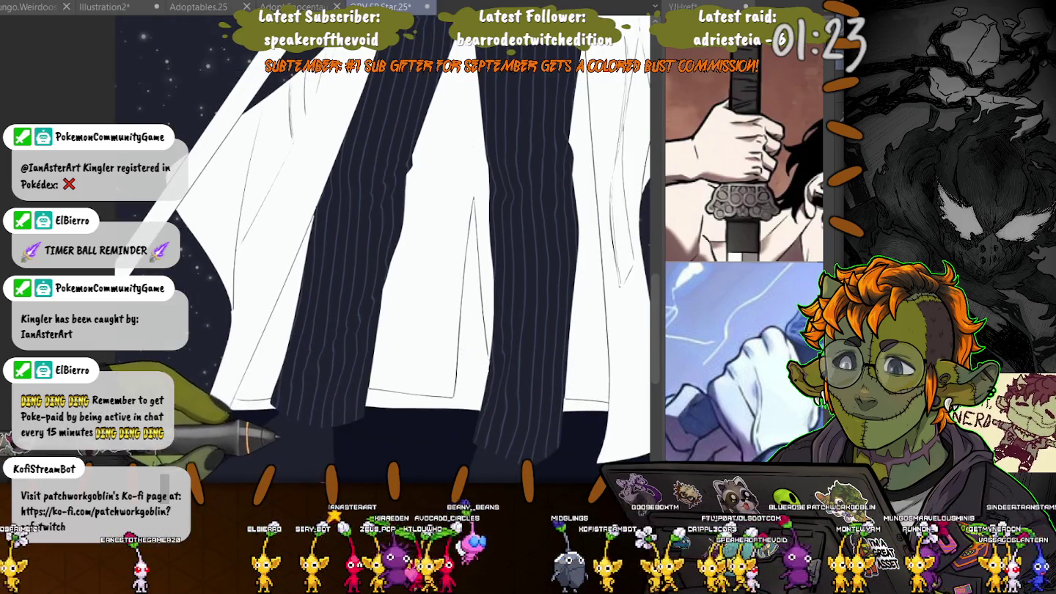